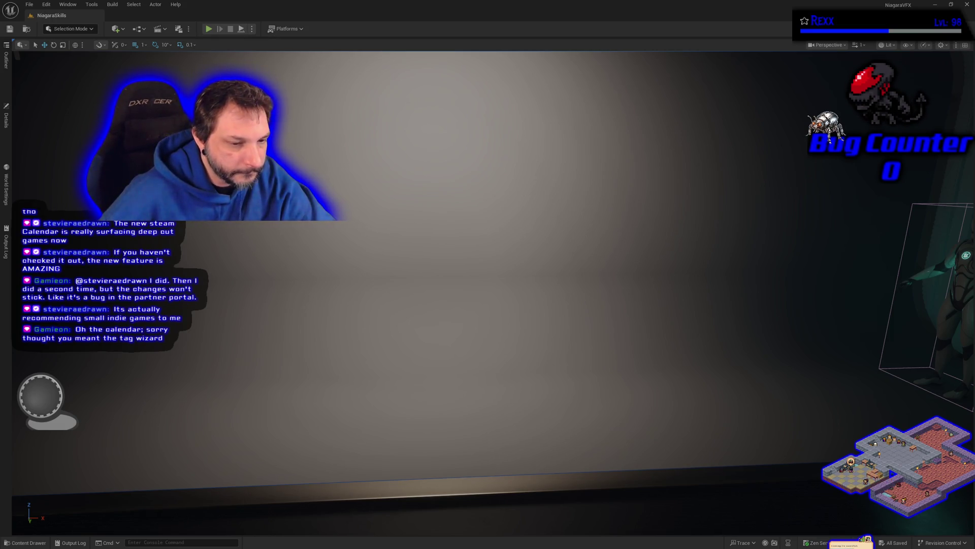
- Switch from the Unreal Editor to the Steam client window with Alt+Tab
key(alt+Tab)
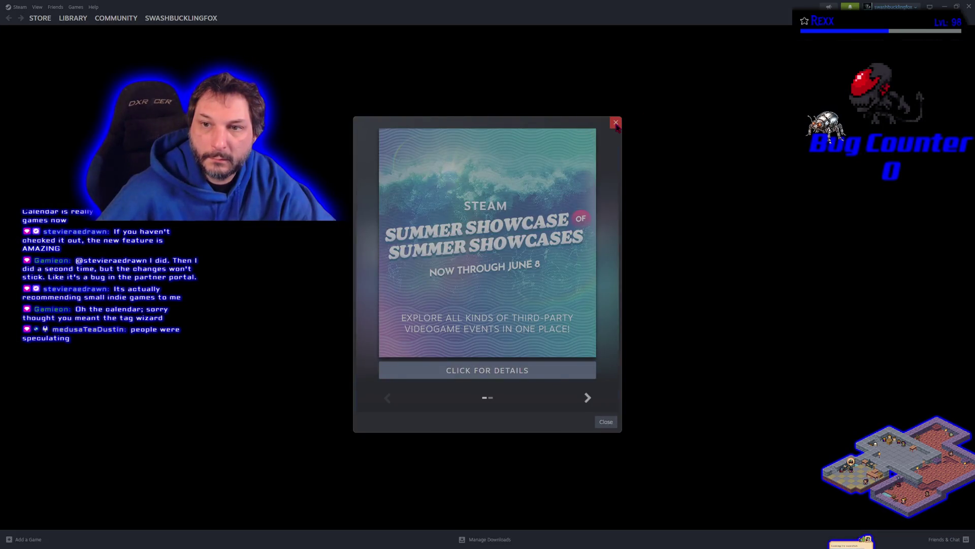
- Dismiss the Summer Showcase announcement and open the 007 First Light page from the library
click(616, 122)
click(77, 20)
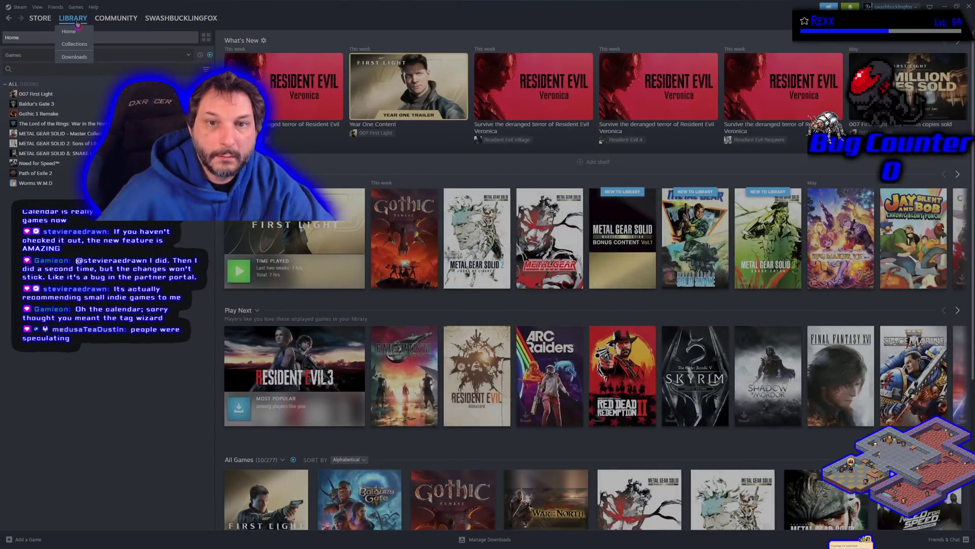
mouse_move(45, 25)
click(41, 94)
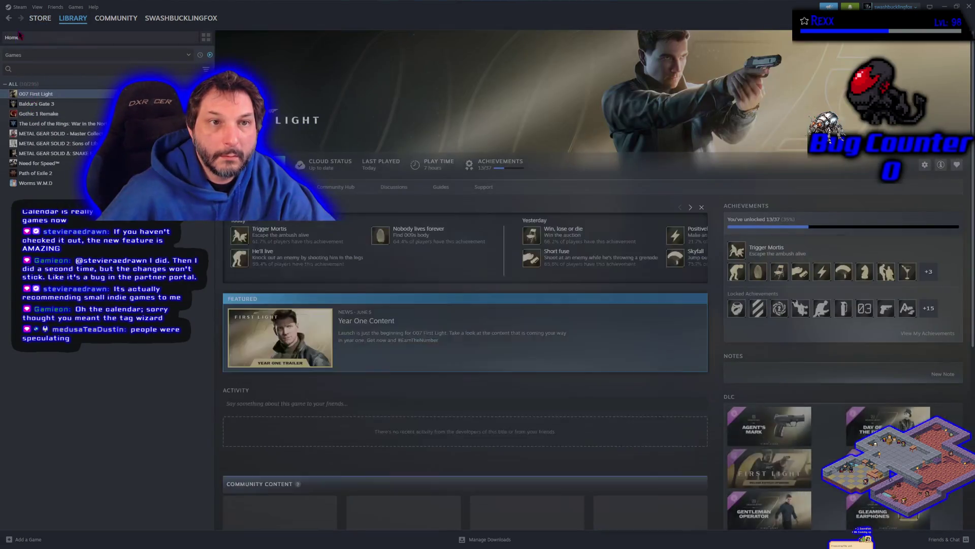
- Go to the Store front page and scroll down to Your Personal Calendar
click(41, 19)
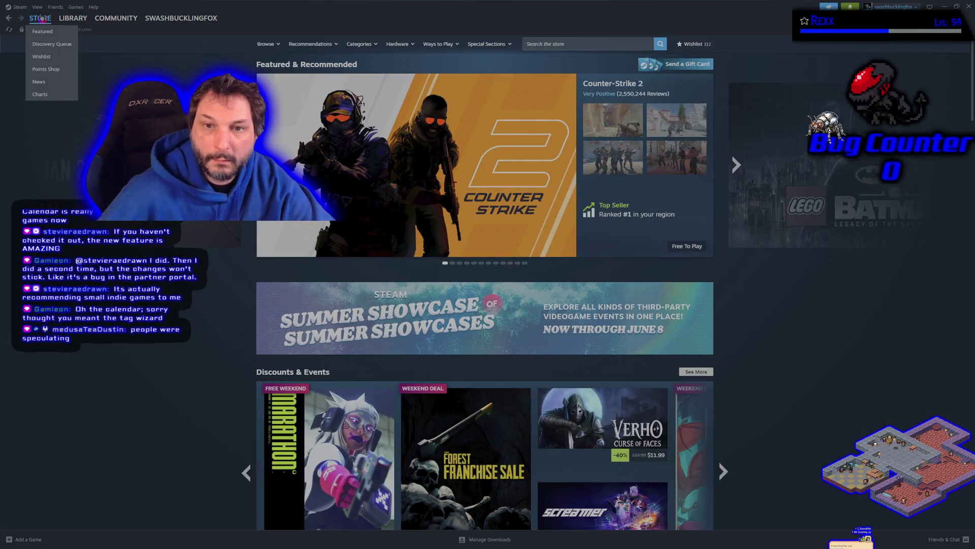
scroll(485, 282, down, 6)
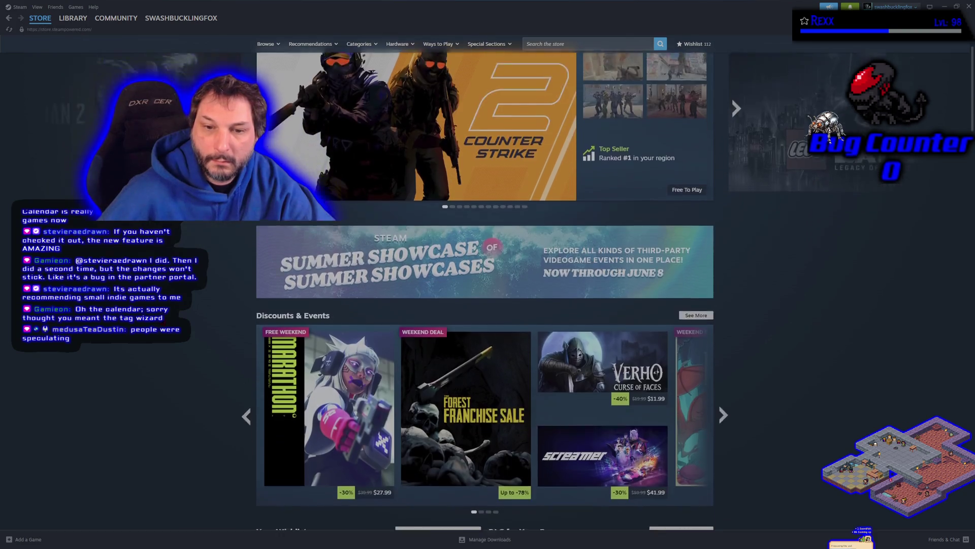
scroll(485, 282, down, 6)
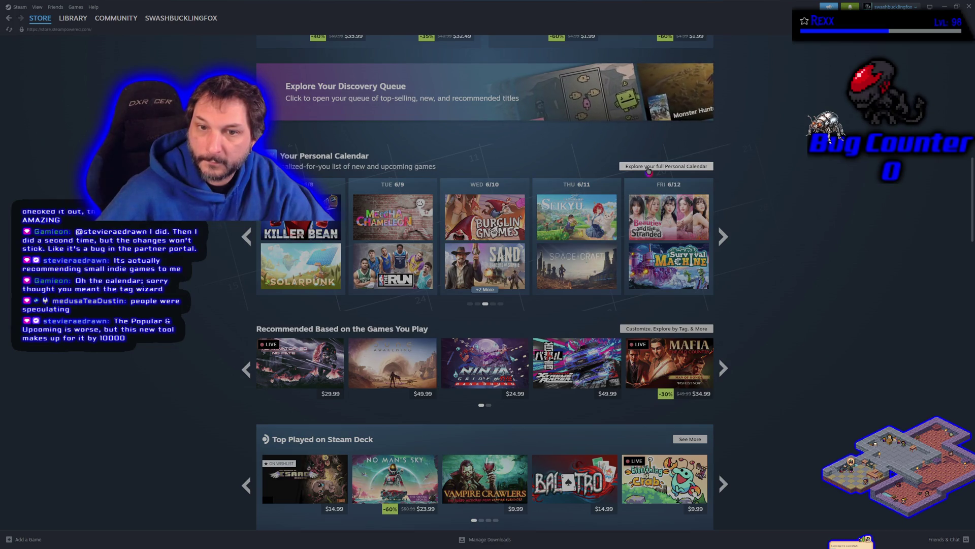
mouse_move(300, 231)
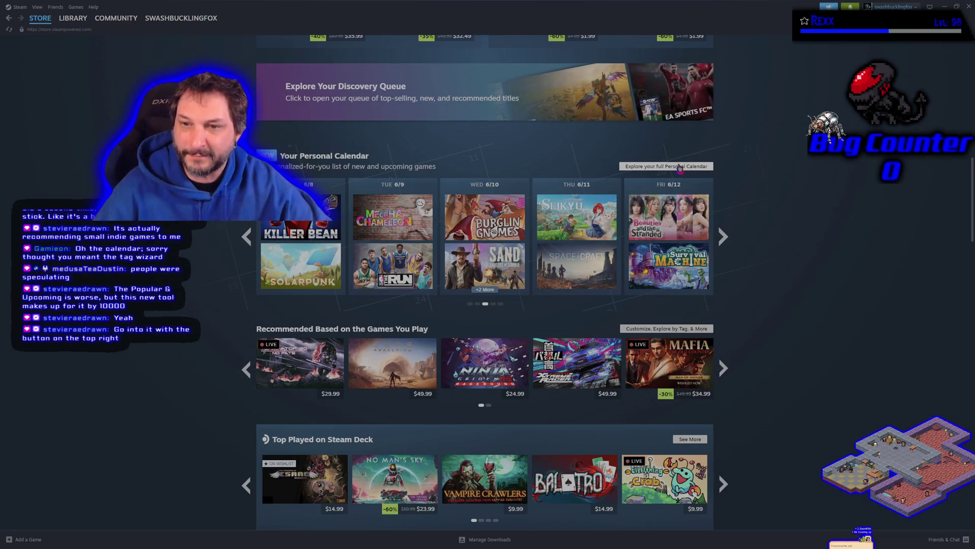
- Open the full Personal Calendar and browse its 100 listed games, returning to the top
click(679, 168)
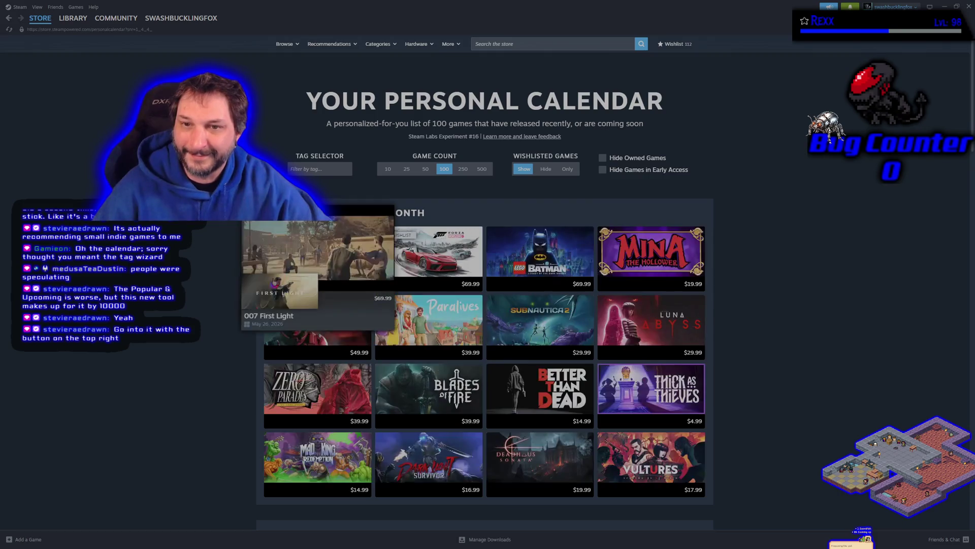
scroll(184, 353, down, 1)
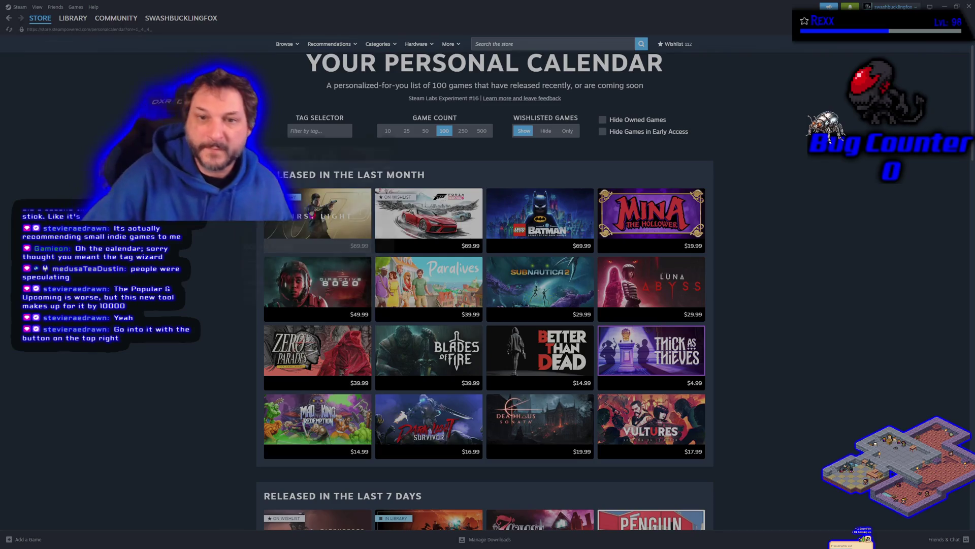
mouse_move(356, 218)
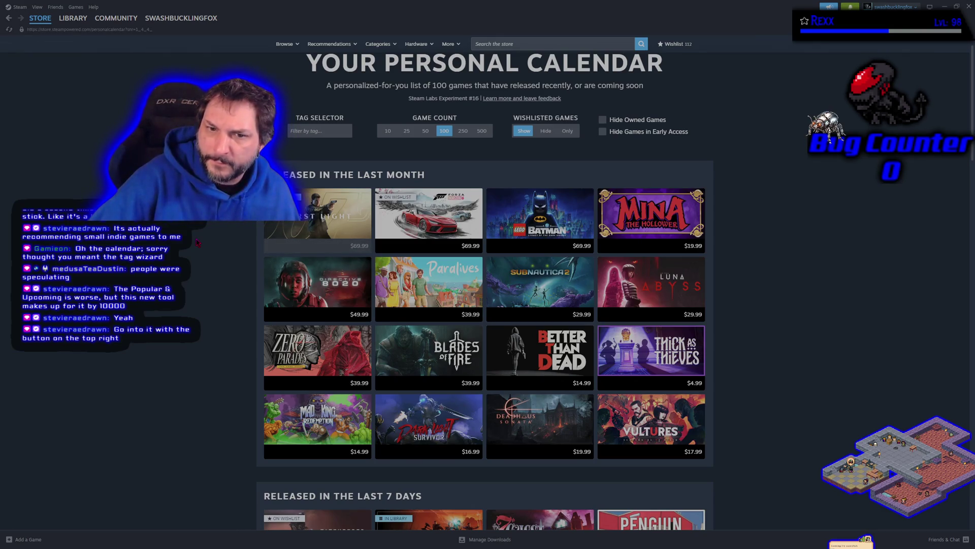
scroll(198, 243, down, 2)
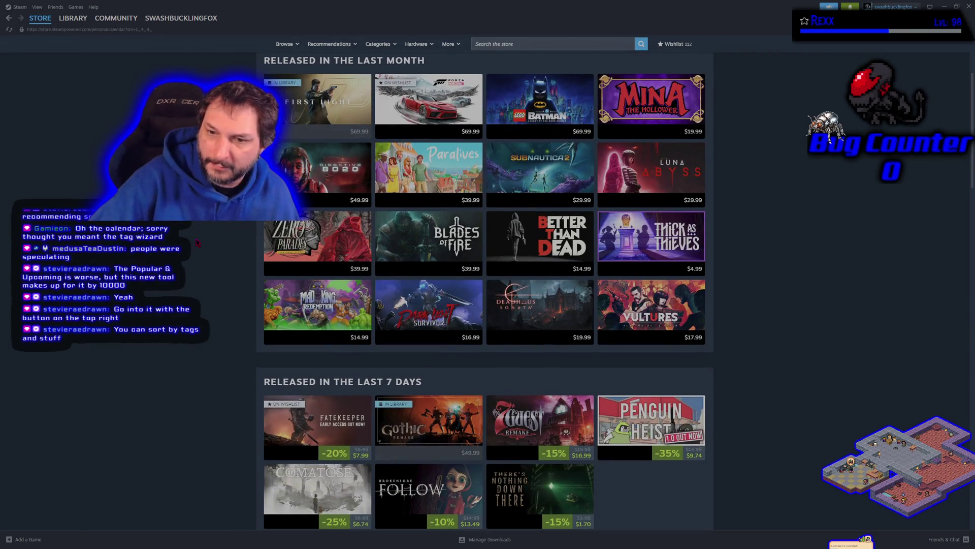
scroll(197, 242, down, 2)
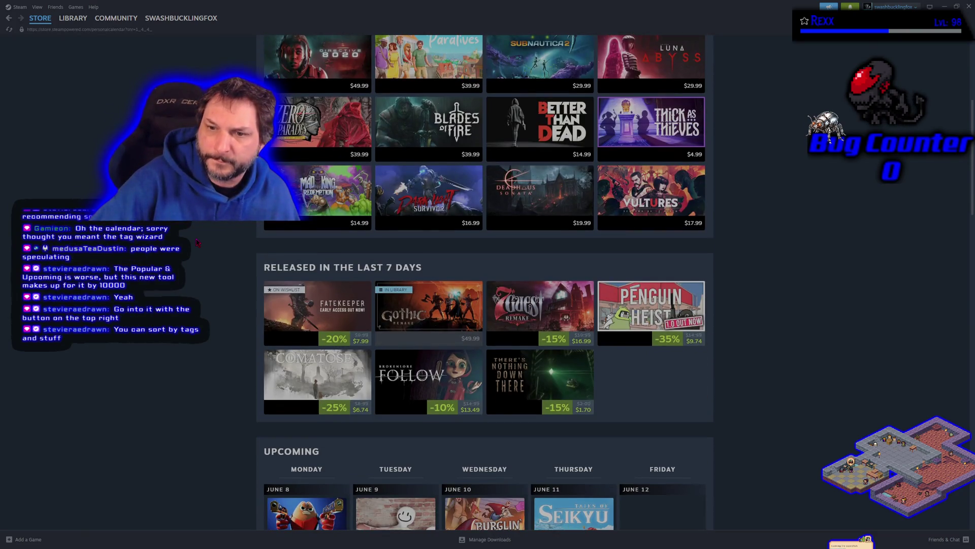
scroll(197, 242, down, 3)
scroll(197, 242, up, 6)
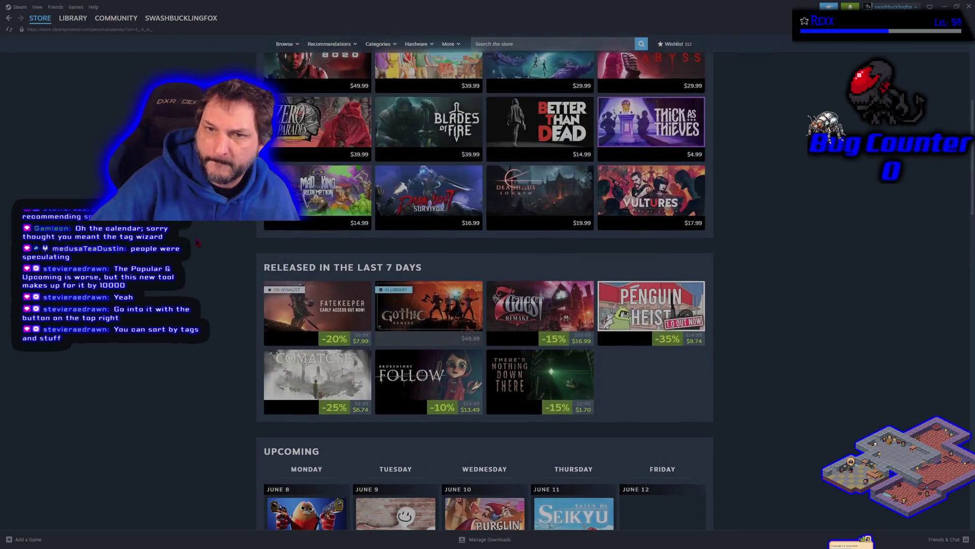
scroll(197, 242, up, 1)
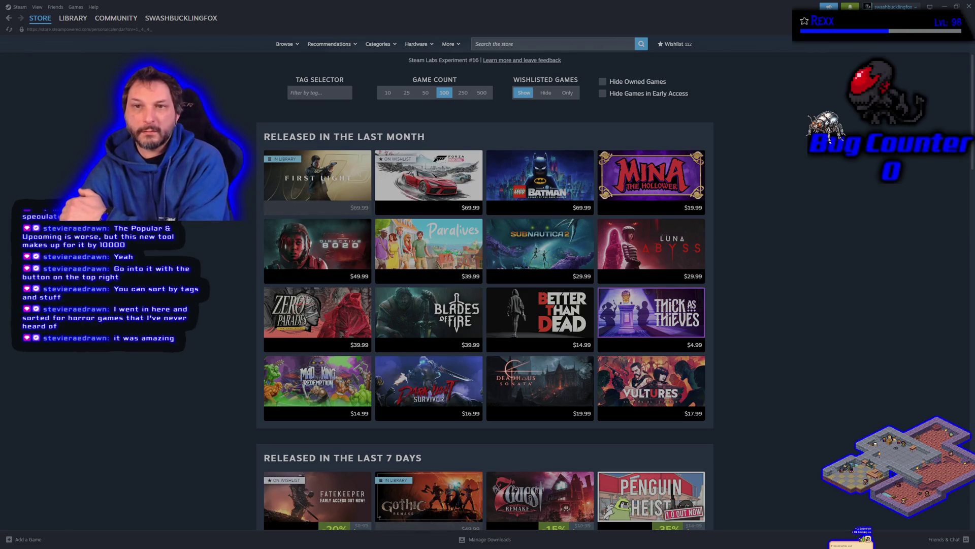
scroll(484, 290, down, 3)
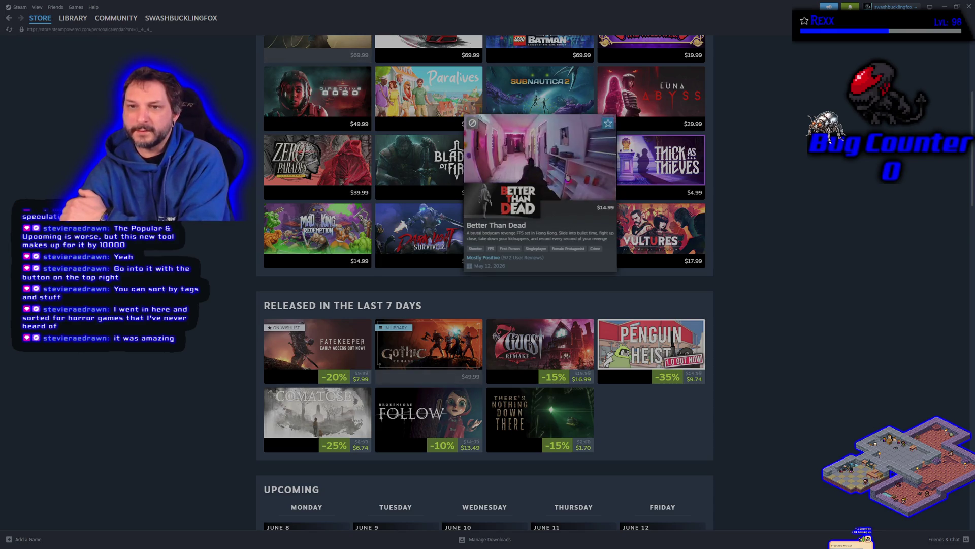
mouse_move(694, 183)
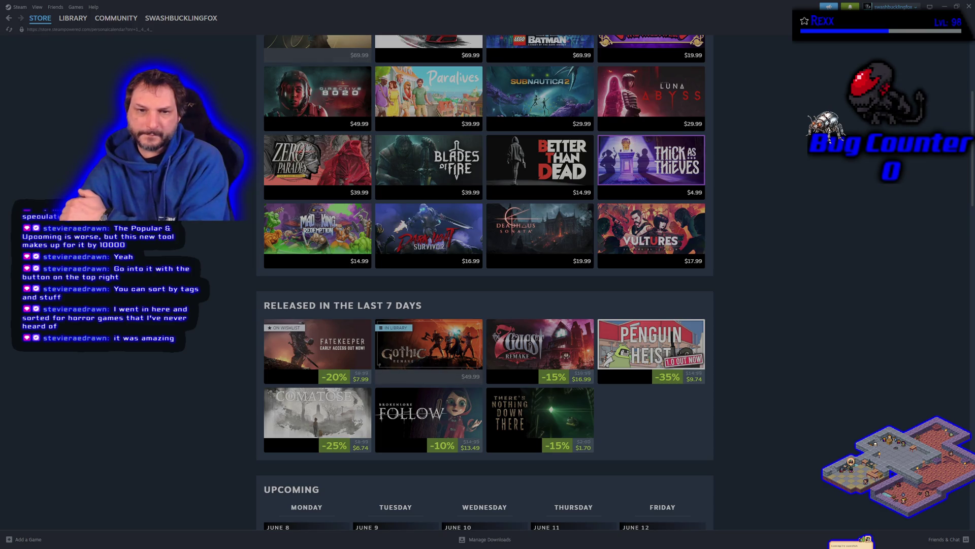
scroll(660, 173, up, 5)
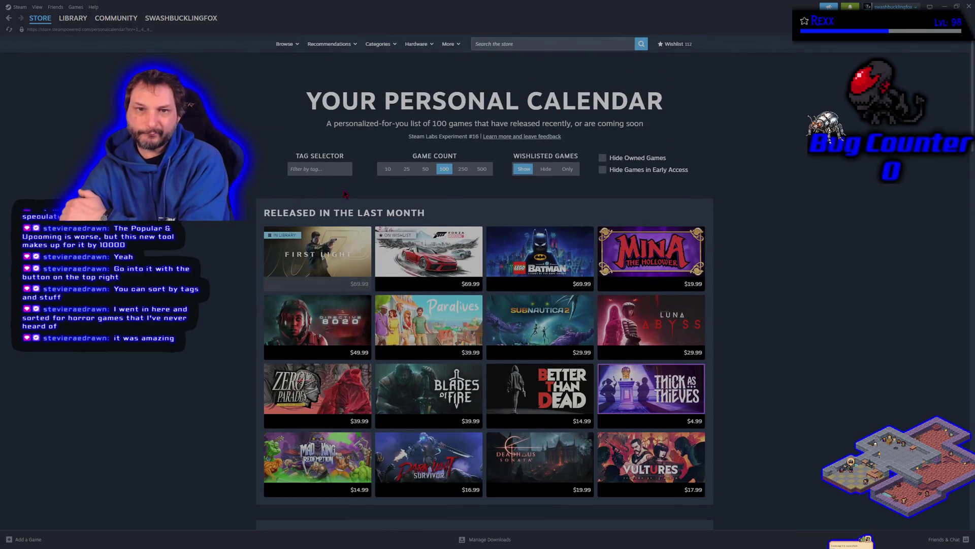
- Filter the Personal Calendar by the RPG tag
click(330, 172)
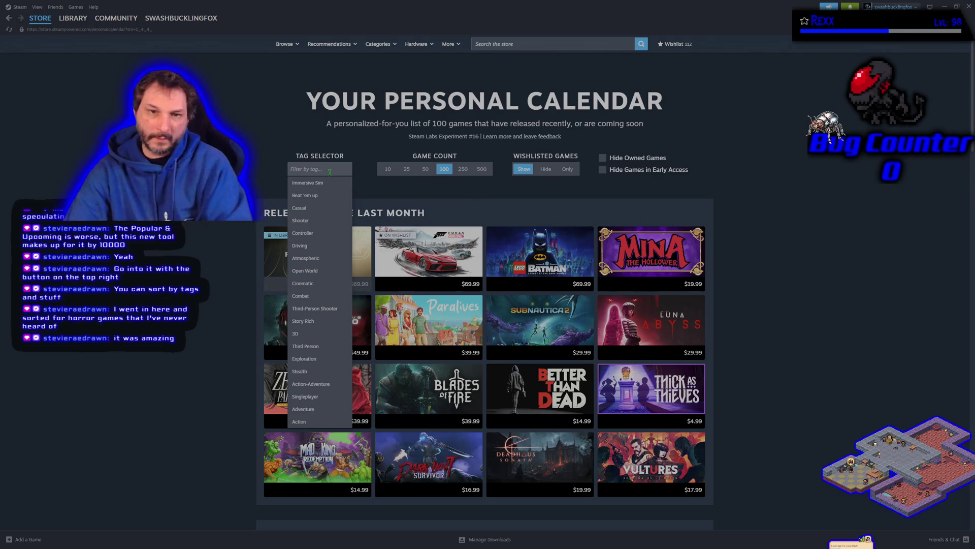
text(rpg)
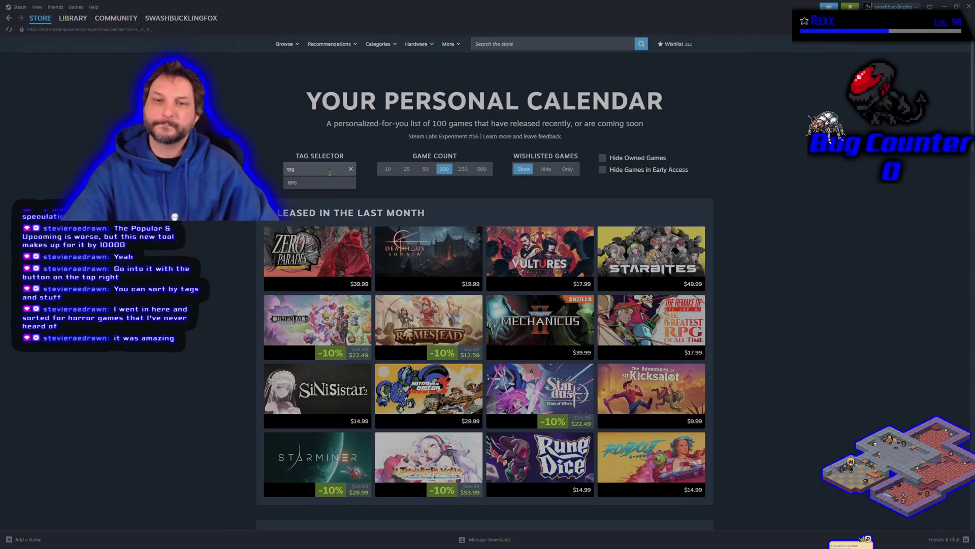
key(Return)
- Scroll down to the Released in the Last 7 Days section with A Kobold Story: Trenchcoat Adventurer
scroll(485, 305, down, 2)
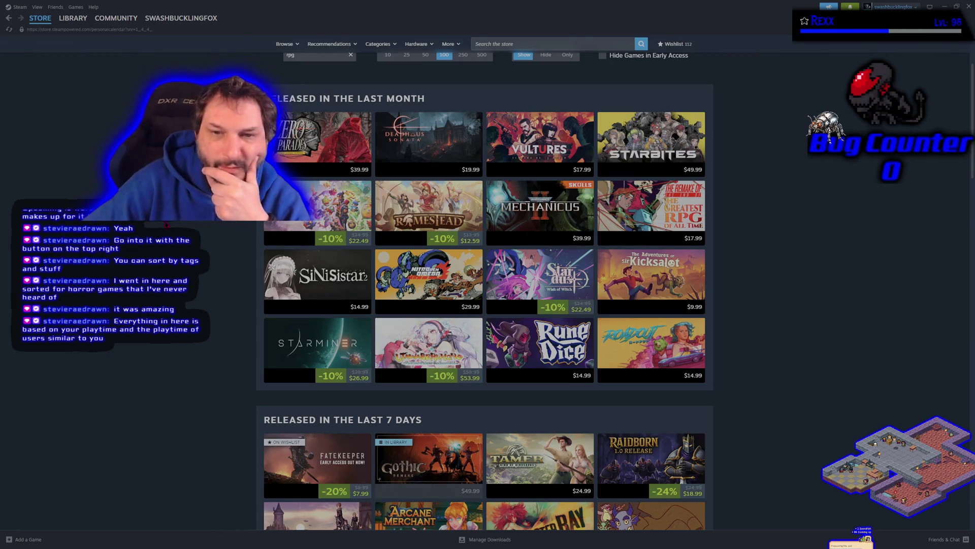
scroll(485, 289, down, 1)
scroll(484, 289, up, 1)
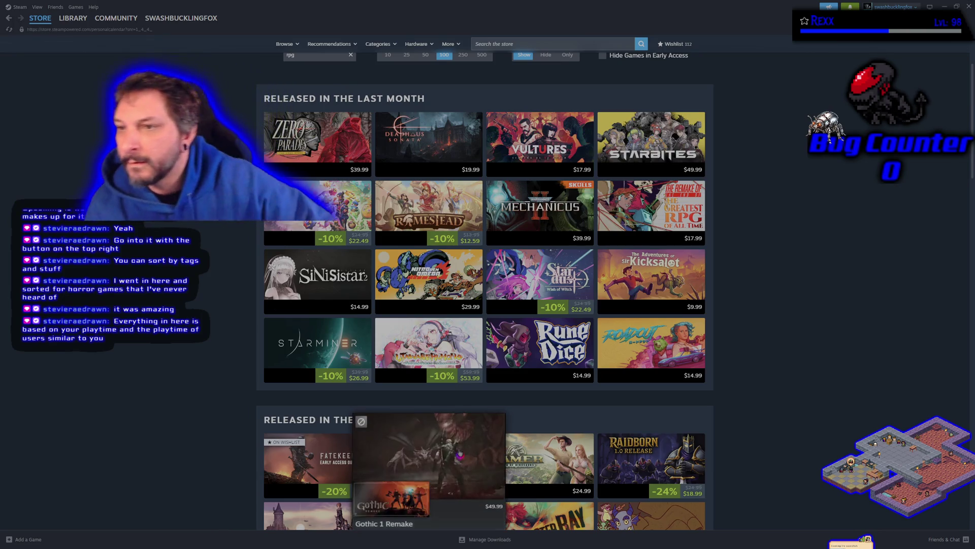
mouse_move(669, 224)
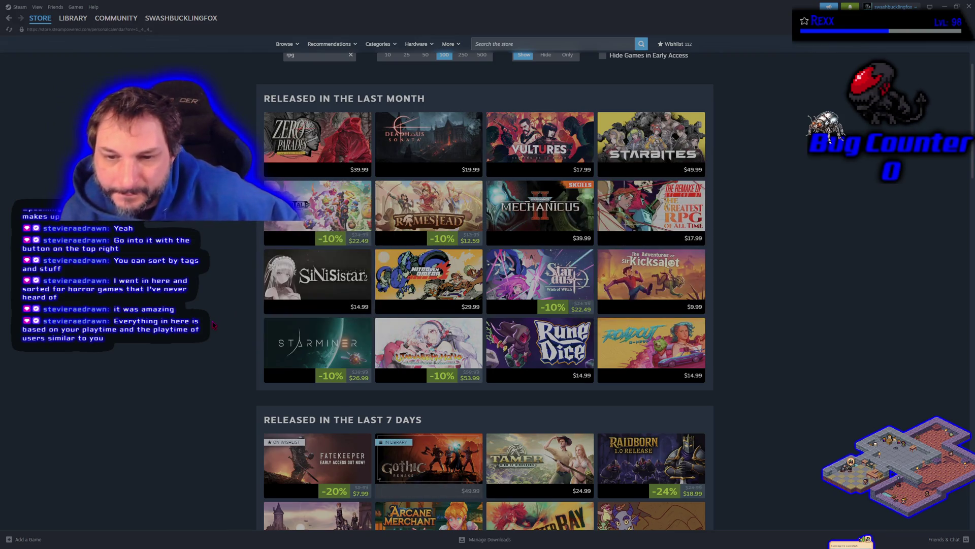
scroll(213, 325, down, 3)
scroll(214, 325, down, 2)
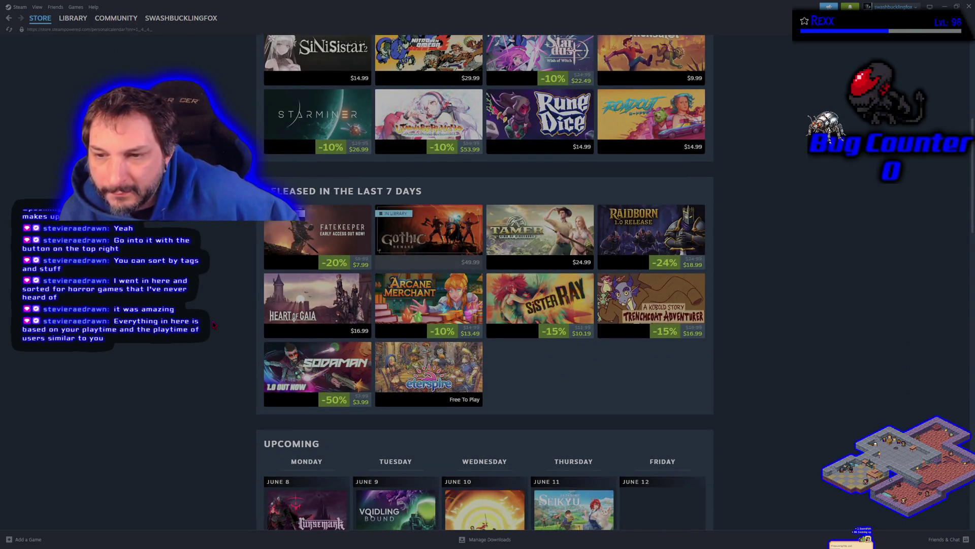
scroll(214, 325, down, 2)
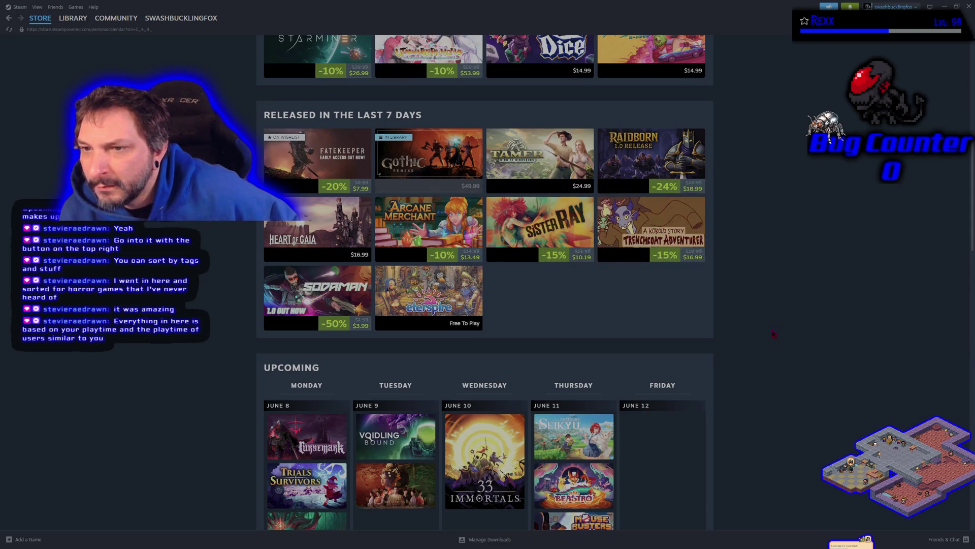
- Open the A Kobold Story: Trenchcoat Adventurer store page, then return to the Personal Calendar
click(658, 237)
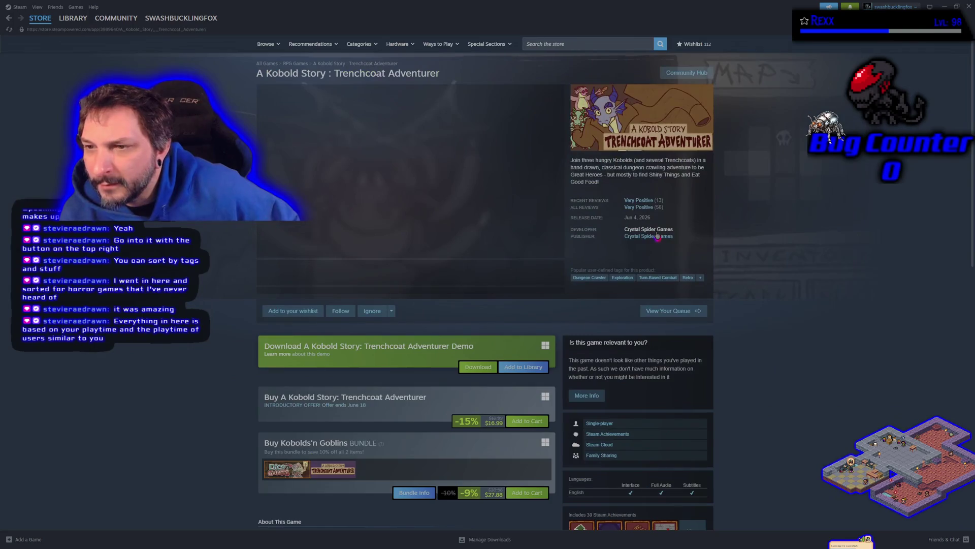
key(alt+Left)
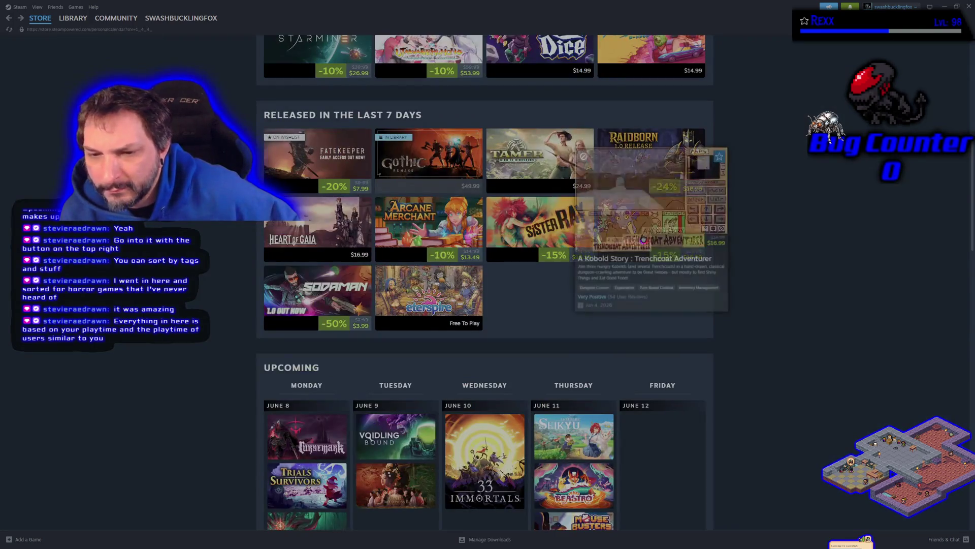
scroll(225, 395, up, 2)
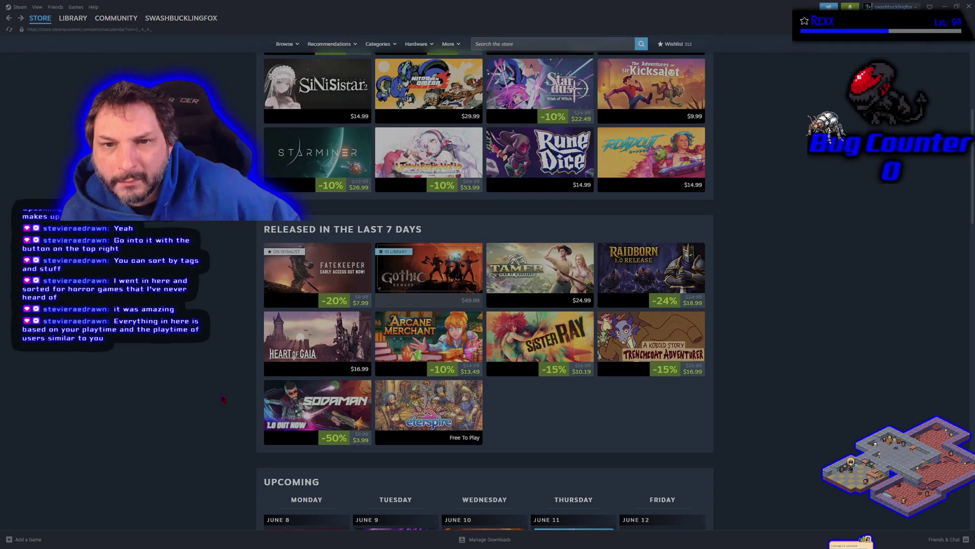
- Scroll down through the Upcoming calendar and back up to the top of the list
mouse_move(450, 266)
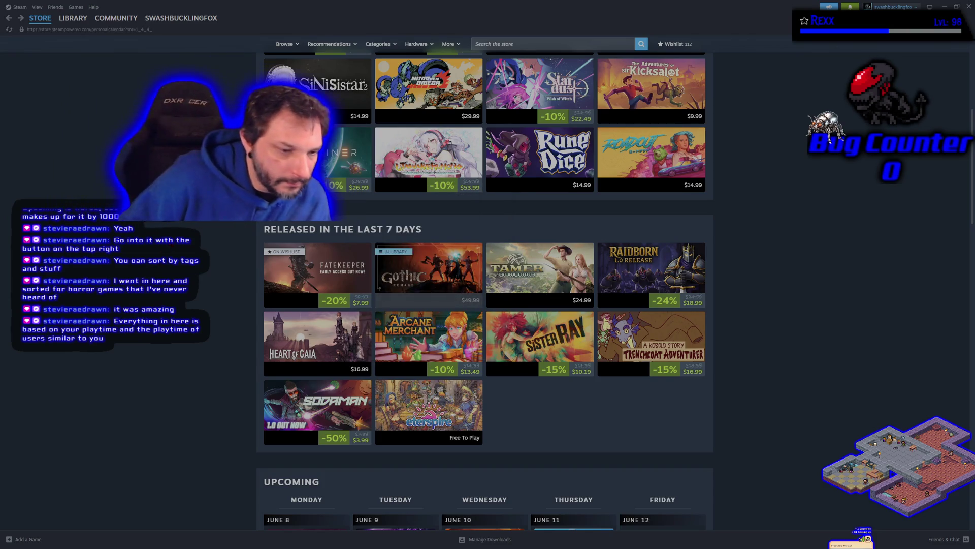
mouse_move(523, 99)
scroll(523, 99, down, 5)
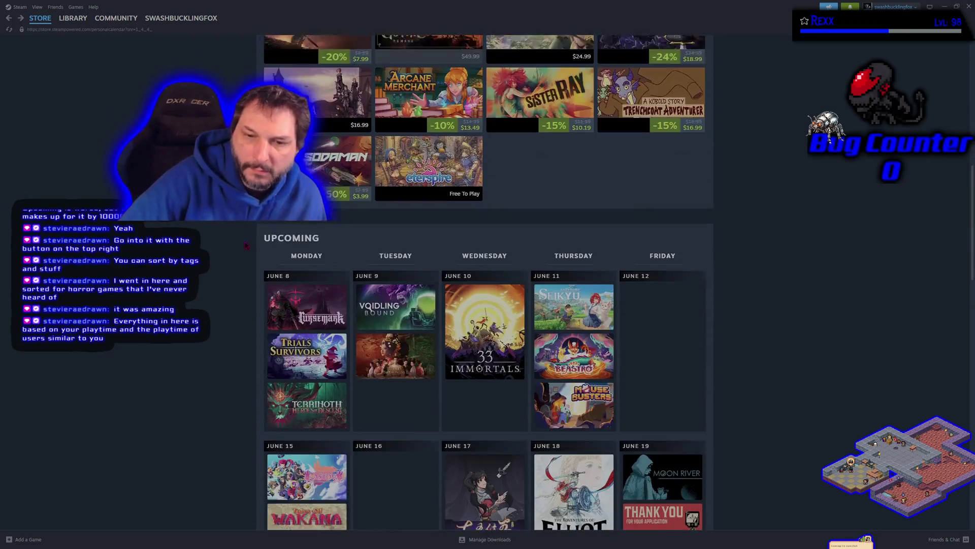
scroll(205, 226, down, 1)
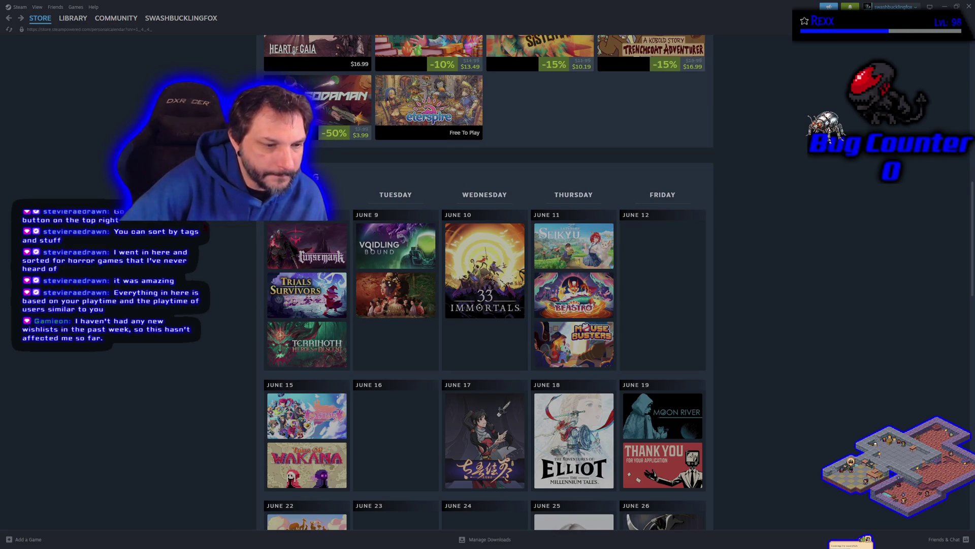
scroll(485, 281, down, 2)
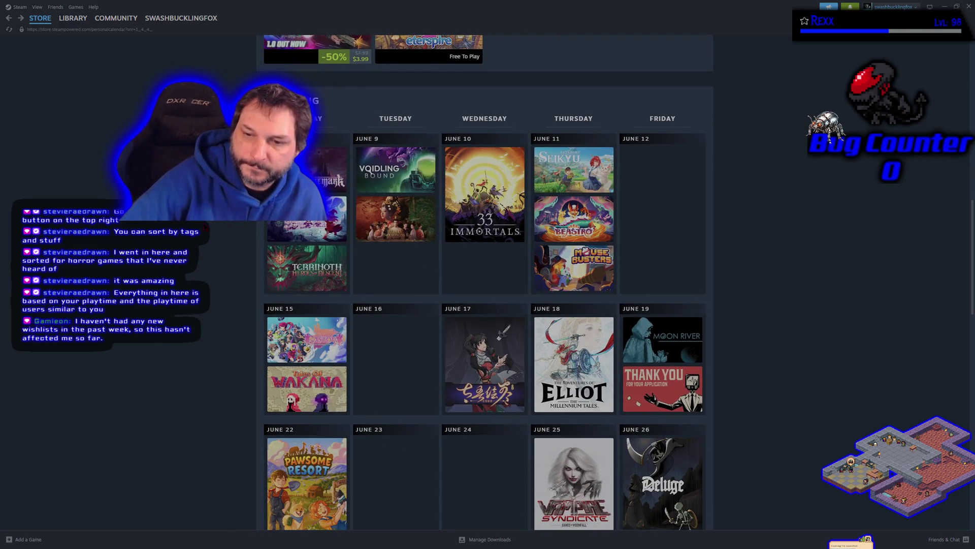
scroll(485, 282, down, 8)
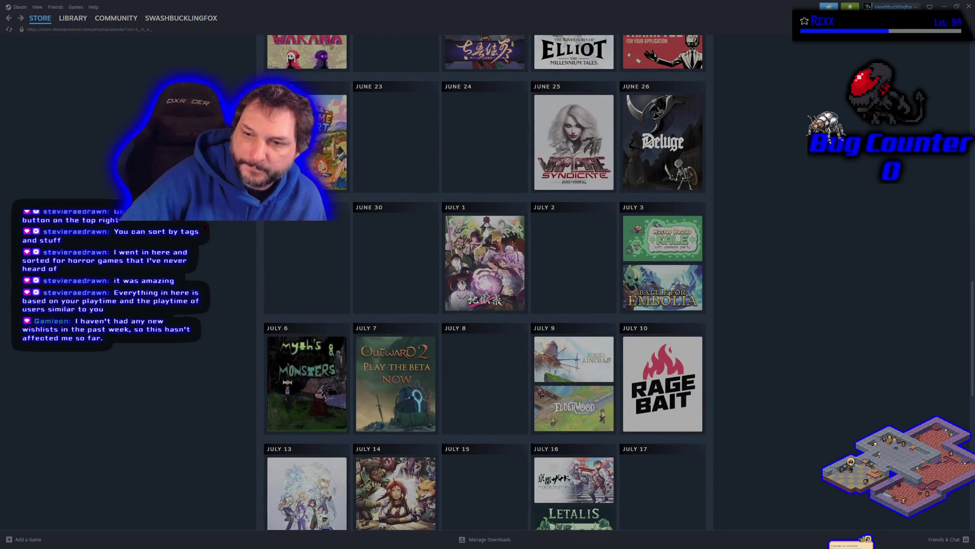
scroll(485, 282, down, 7)
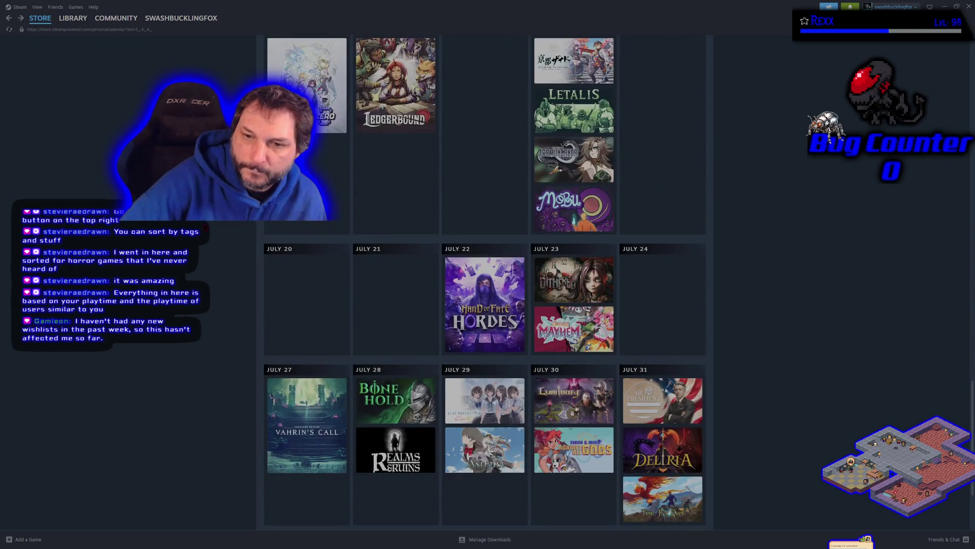
scroll(485, 282, down, 3)
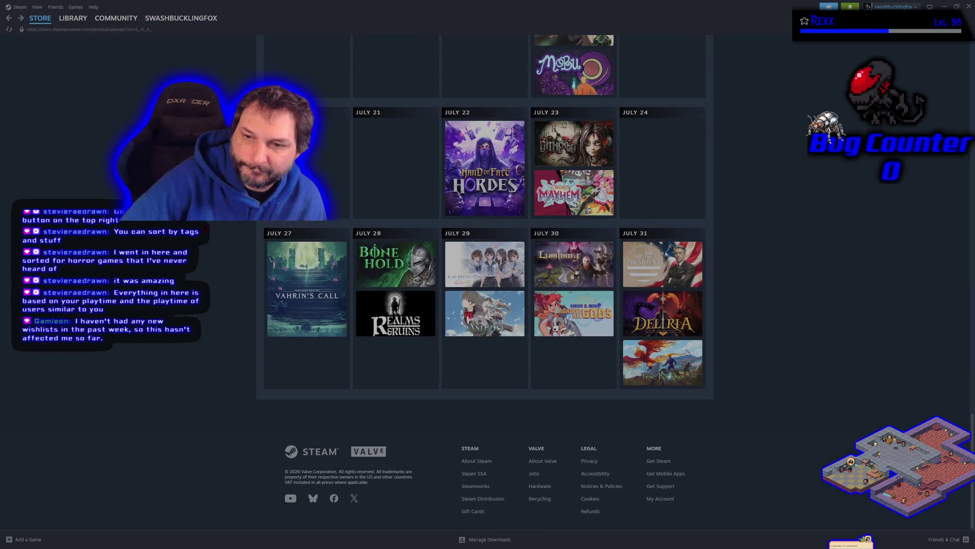
scroll(210, 227, up, 7)
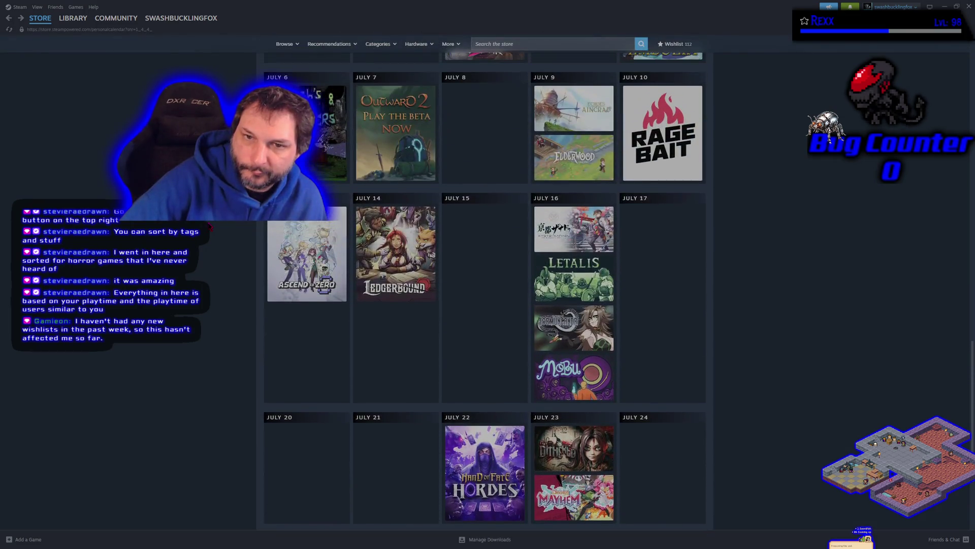
scroll(210, 227, up, 15)
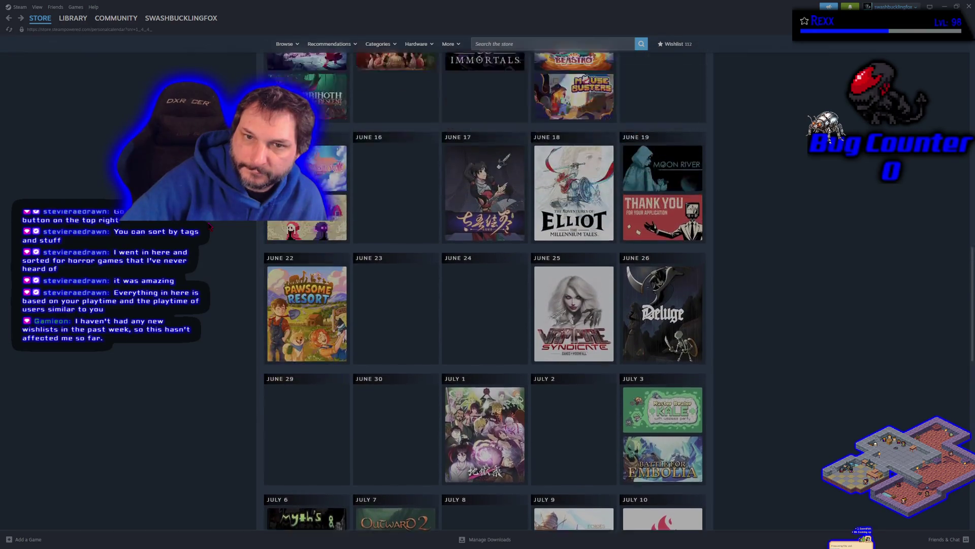
scroll(210, 227, up, 6)
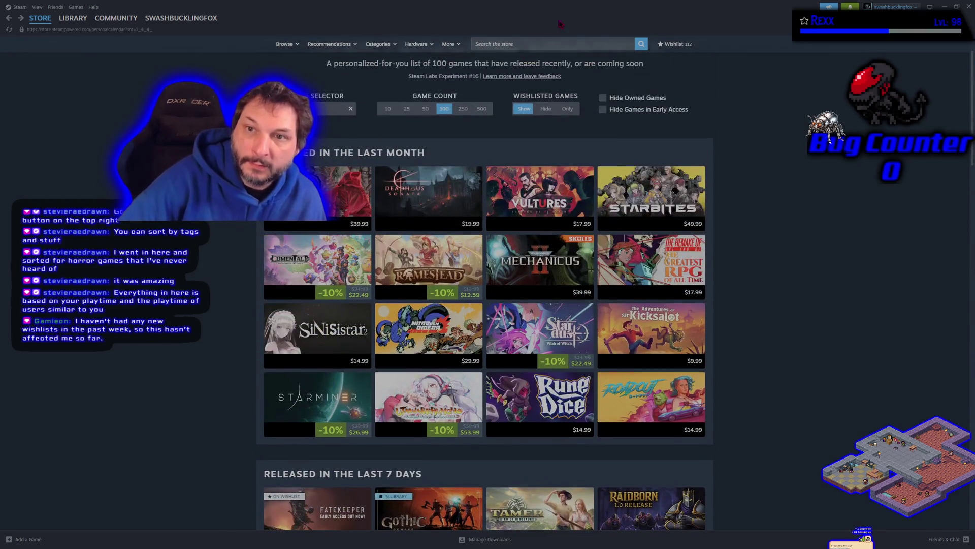
- Search the store for 'field of hero' and open the Field of Heroes store page
click(508, 45)
text(f)
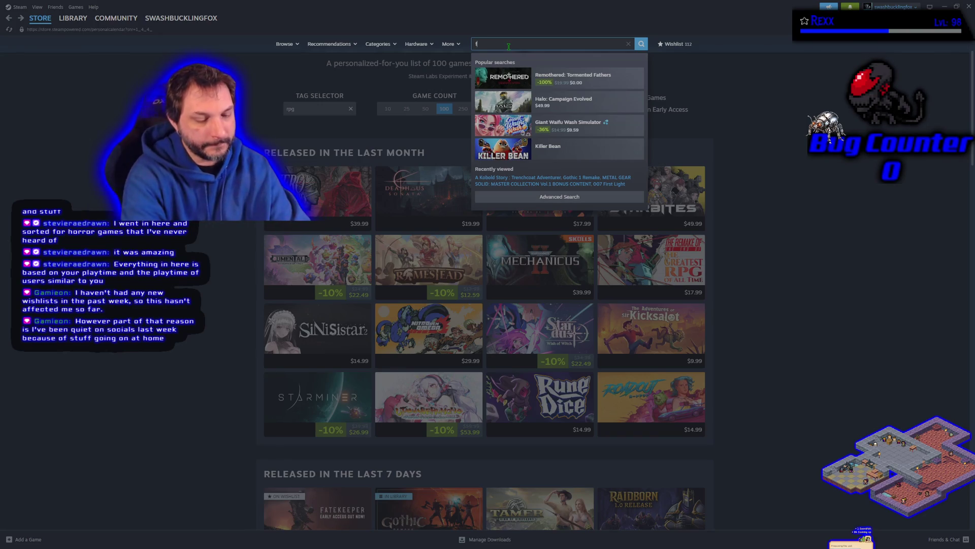
text(ield of heroes)
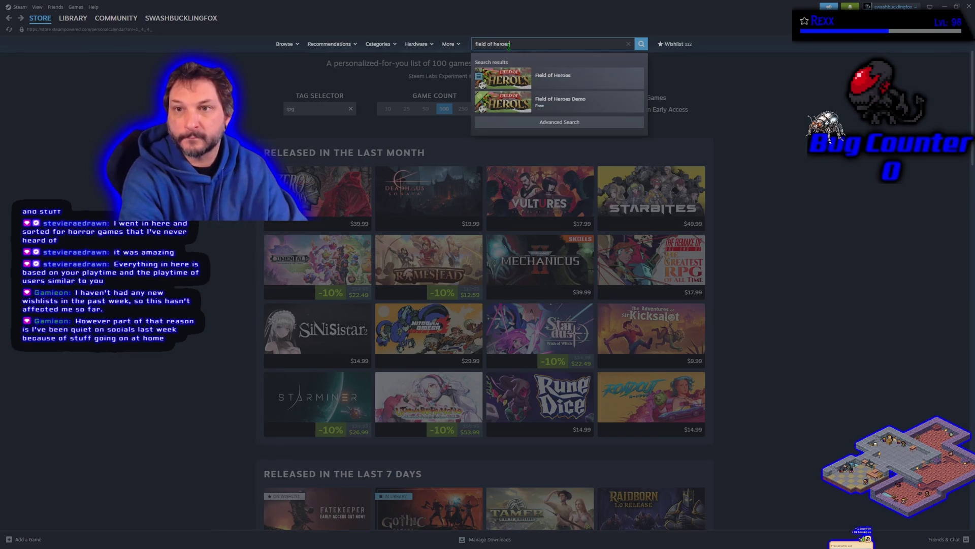
key(Down)
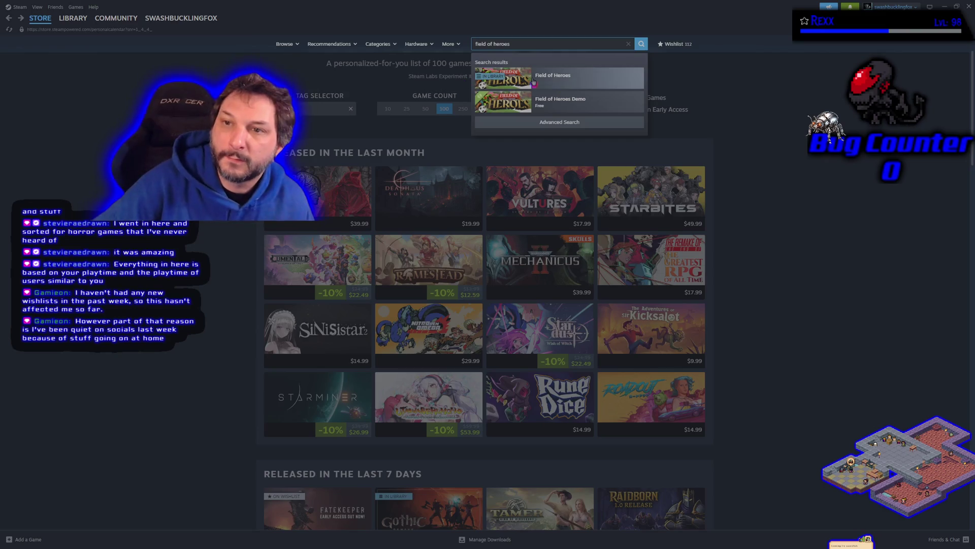
key(Return)
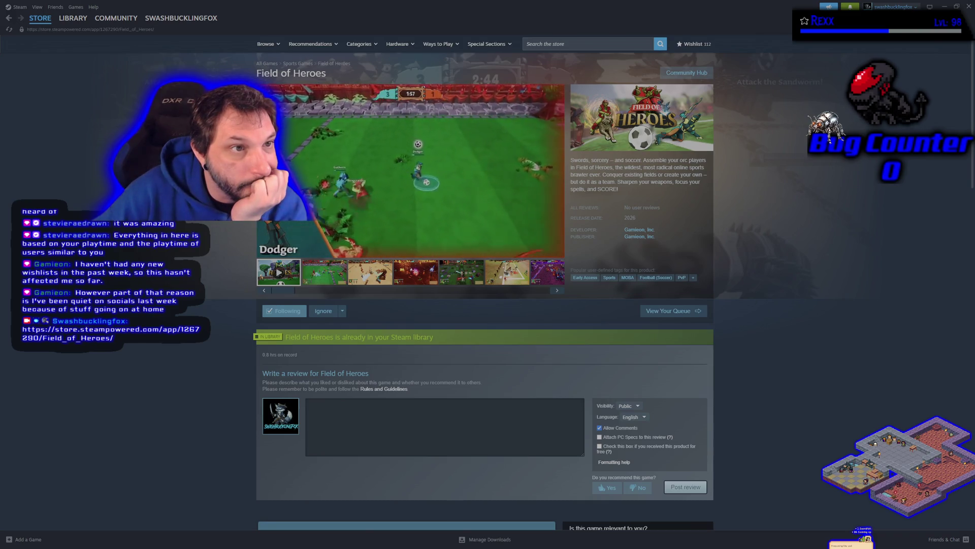
click(557, 248)
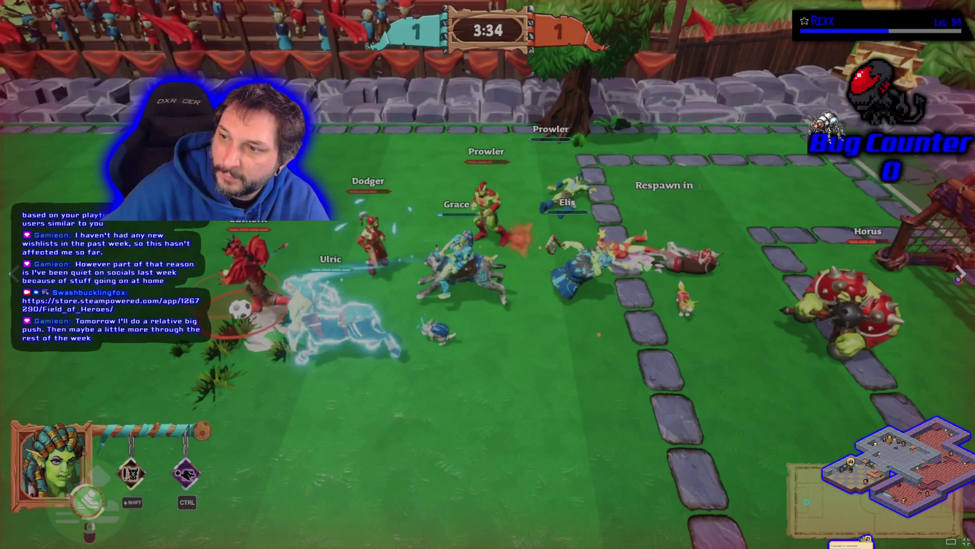
key(Escape)
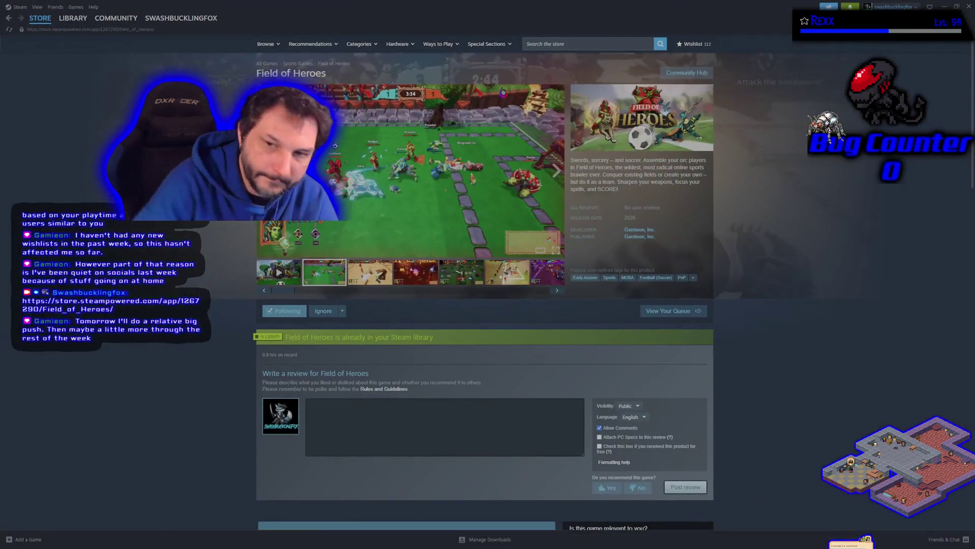
scroll(185, 380, down, 5)
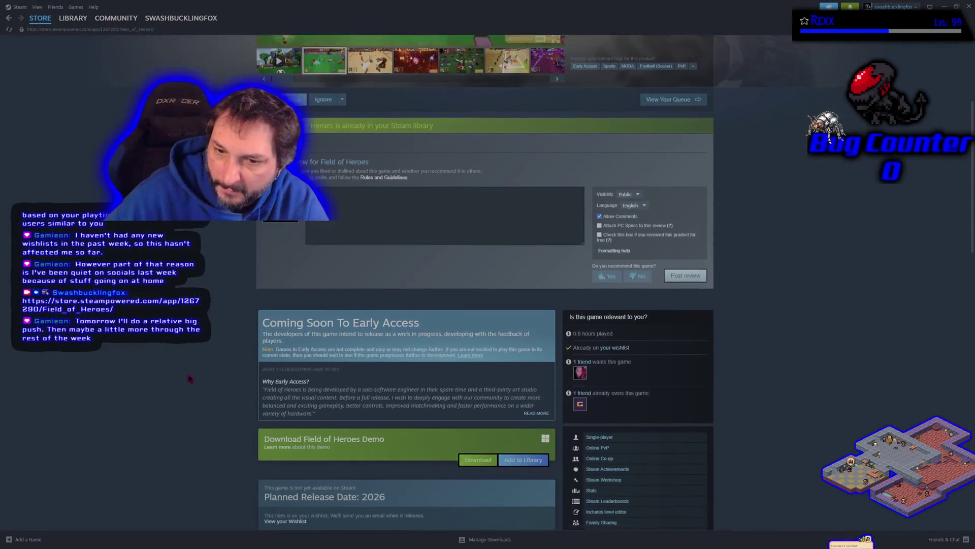
scroll(201, 373, down, 5)
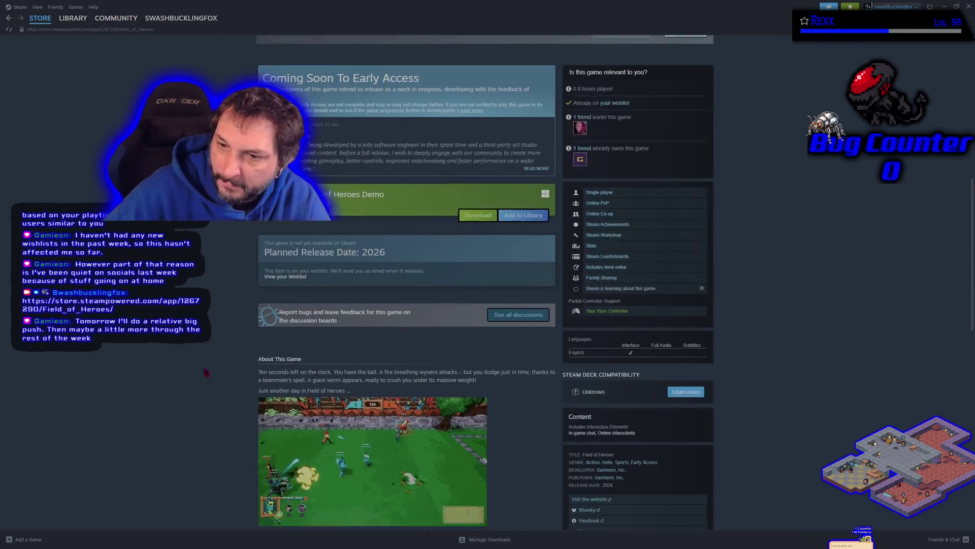
scroll(203, 372, up, 10)
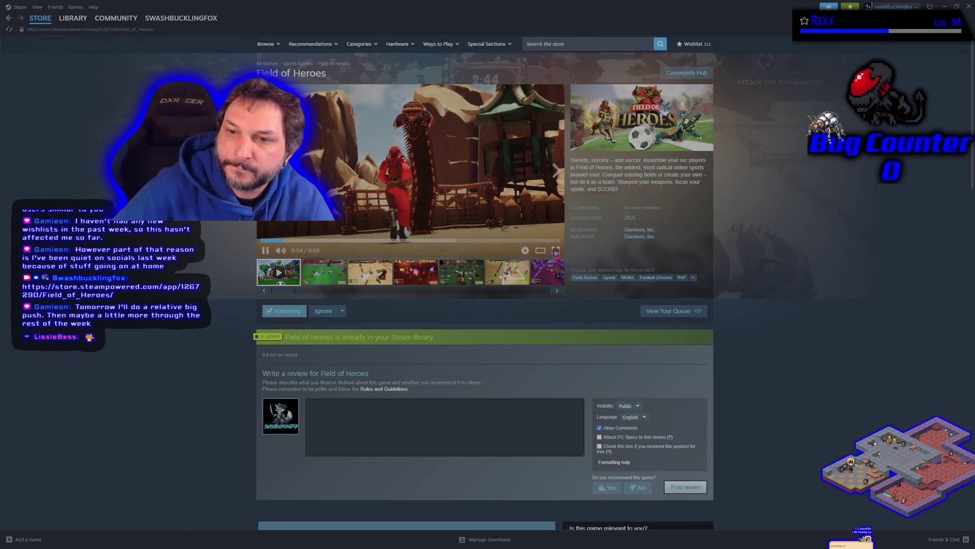
- Watch the Field of Heroes trailer in full screen, then exit full screen
click(556, 251)
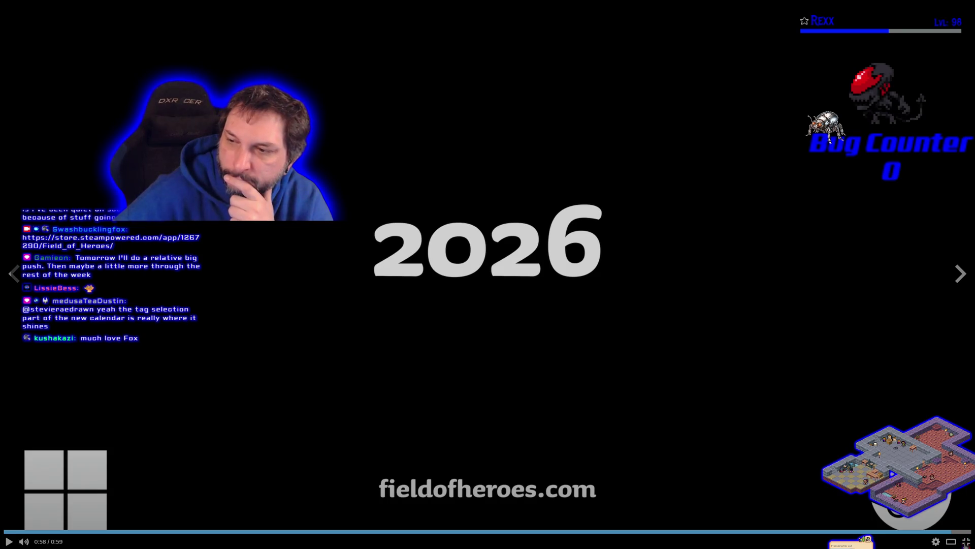
click(966, 541)
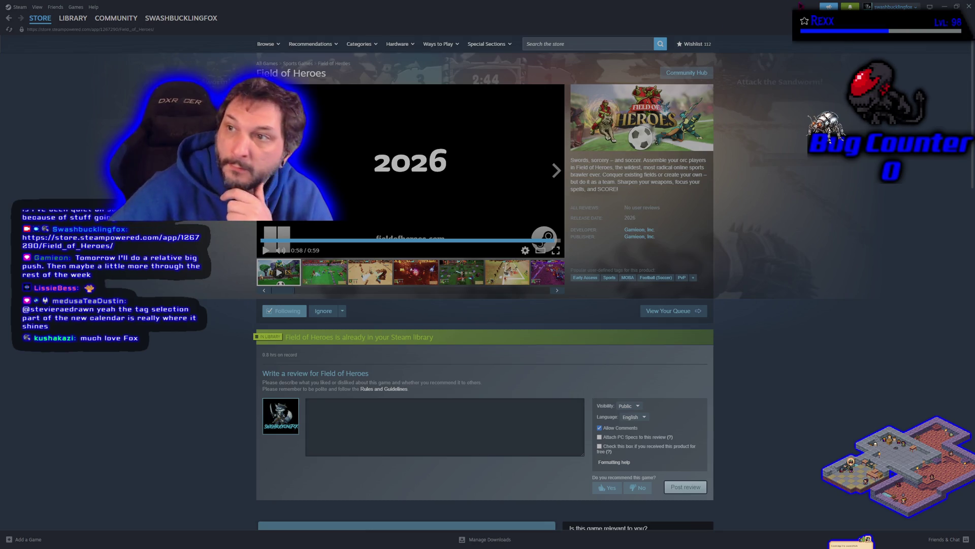
- Close Steam, play the NiagaraSkills level to preview the blade effect, then stop it with Esc
click(968, 6)
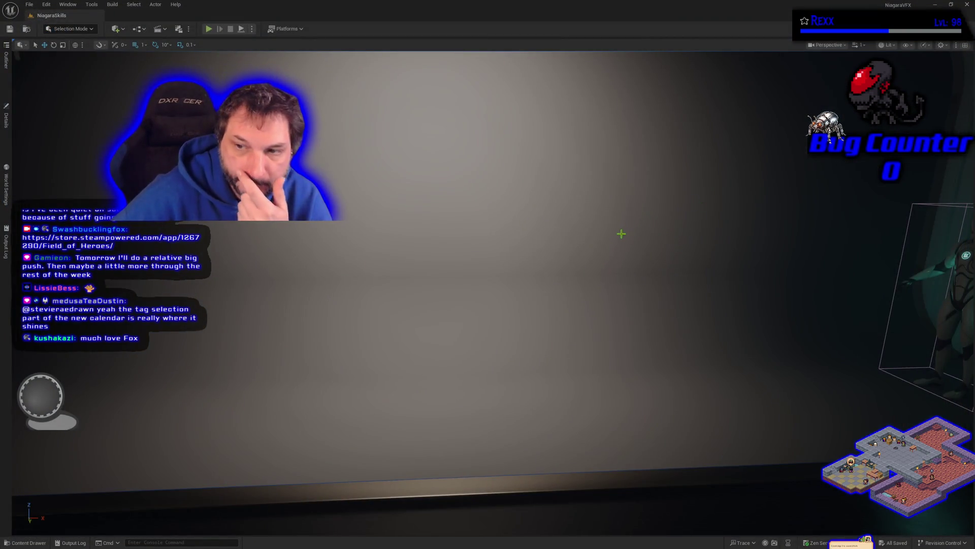
click(208, 29)
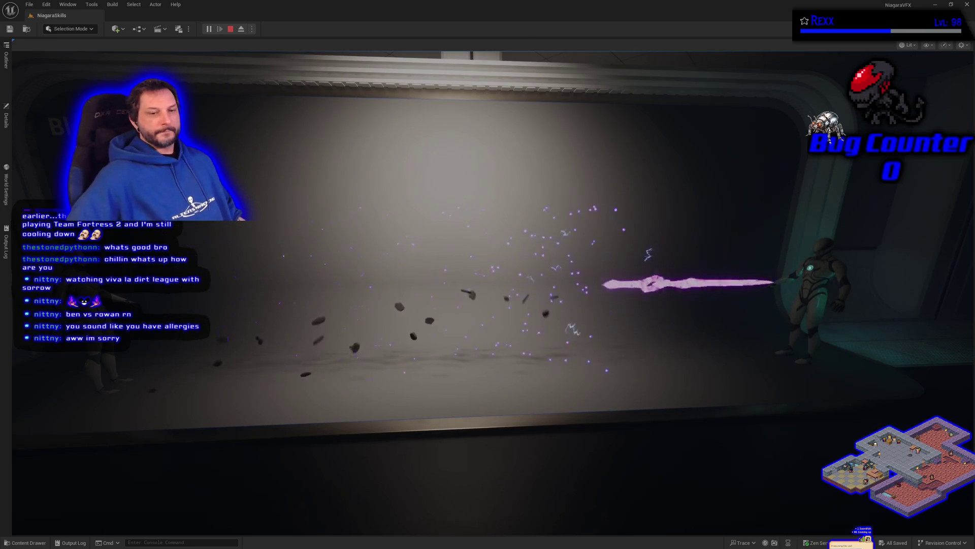
key(Escape)
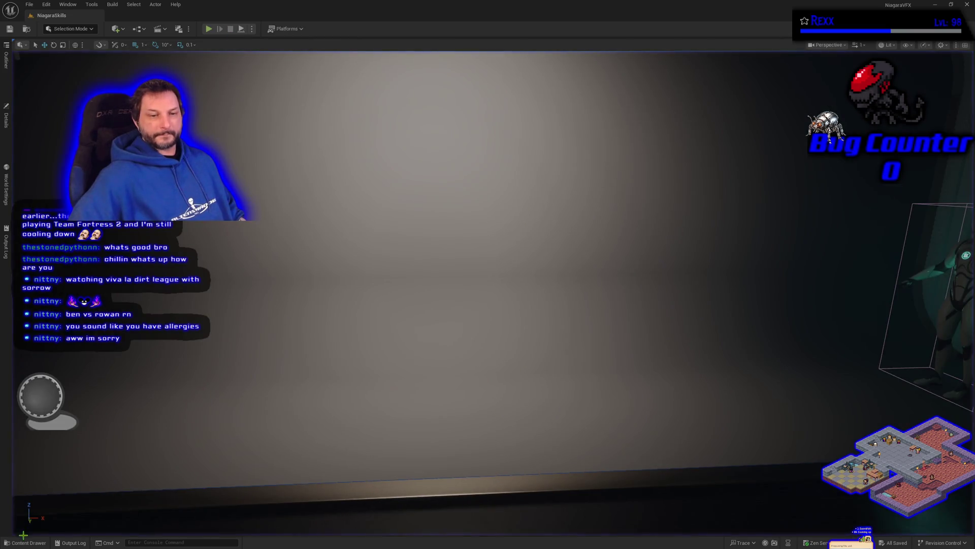
- Open the Content Drawer on the Maps folder showing NiagaraBasic and NiagaraSkills
click(25, 542)
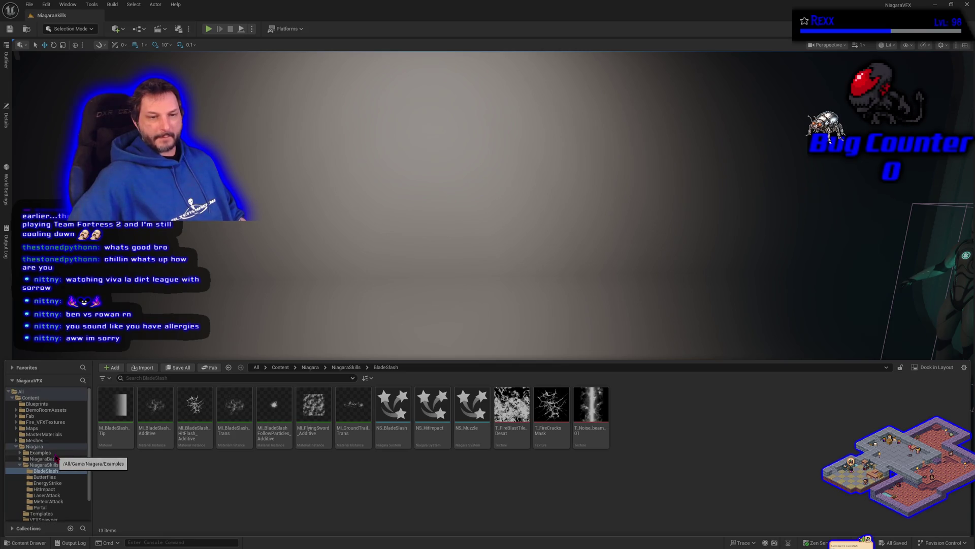
click(32, 428)
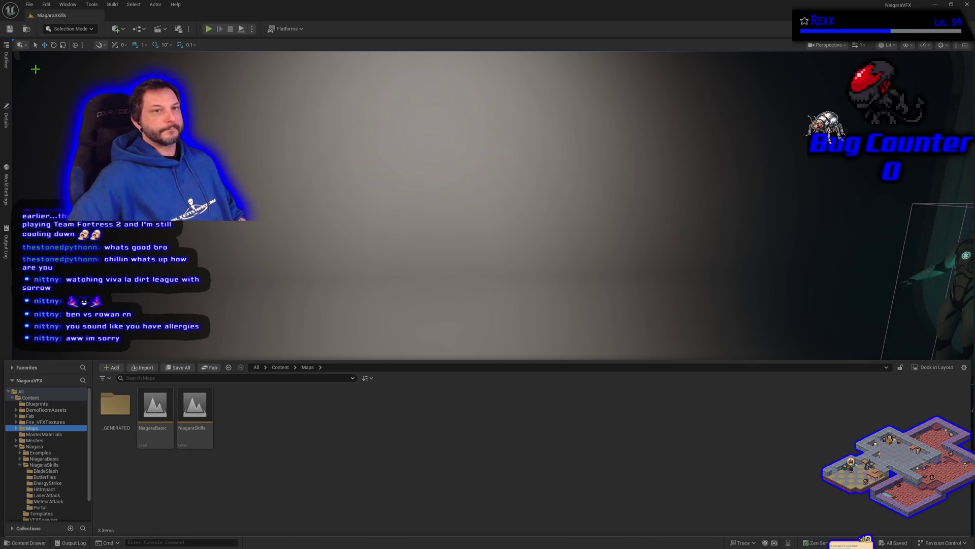
click(29, 4)
- Create a new Basic level and open Save Current Level As targeting the Maps folder
click(46, 43)
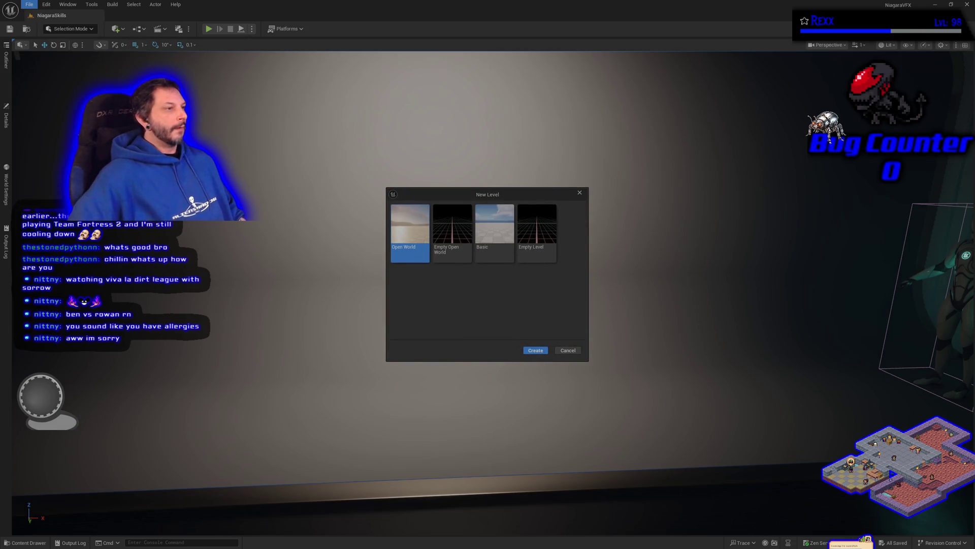
click(479, 260)
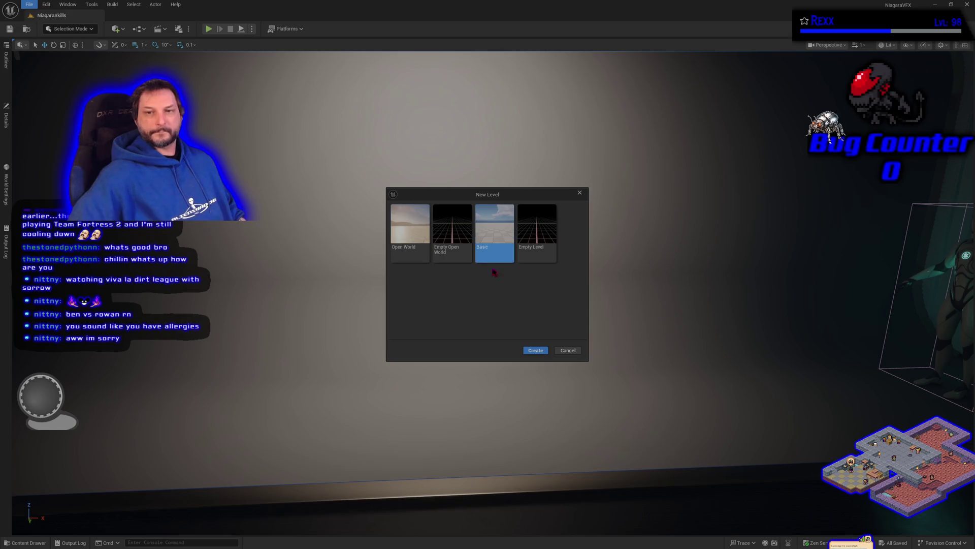
click(538, 351)
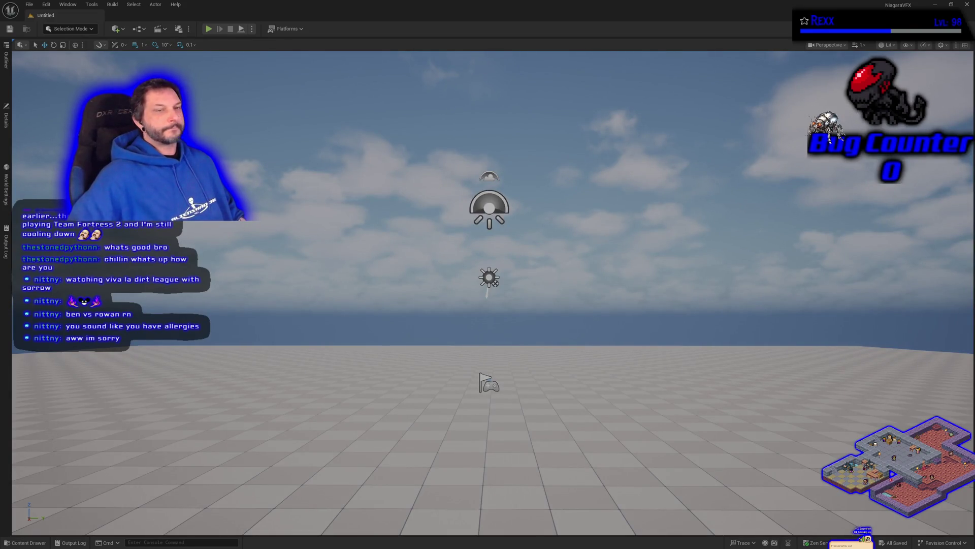
click(29, 5)
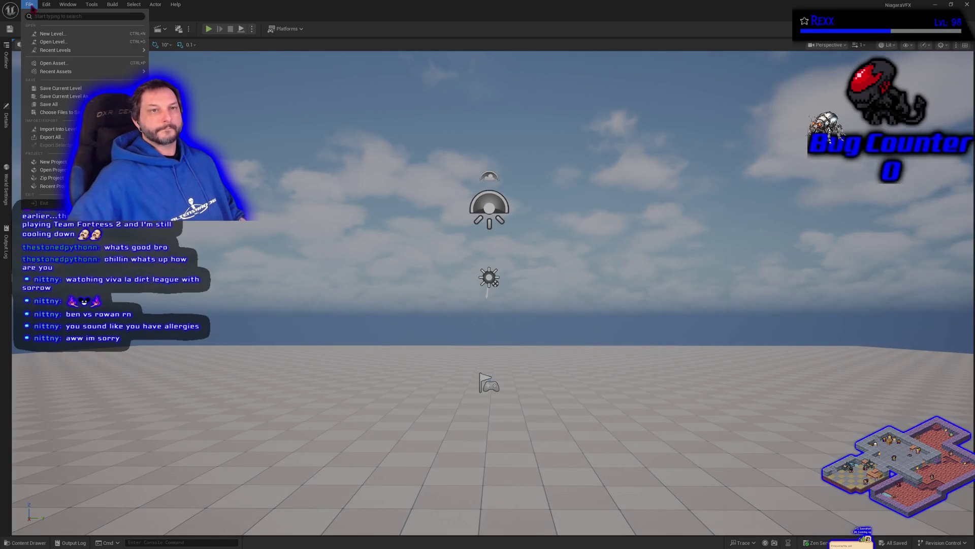
click(65, 106)
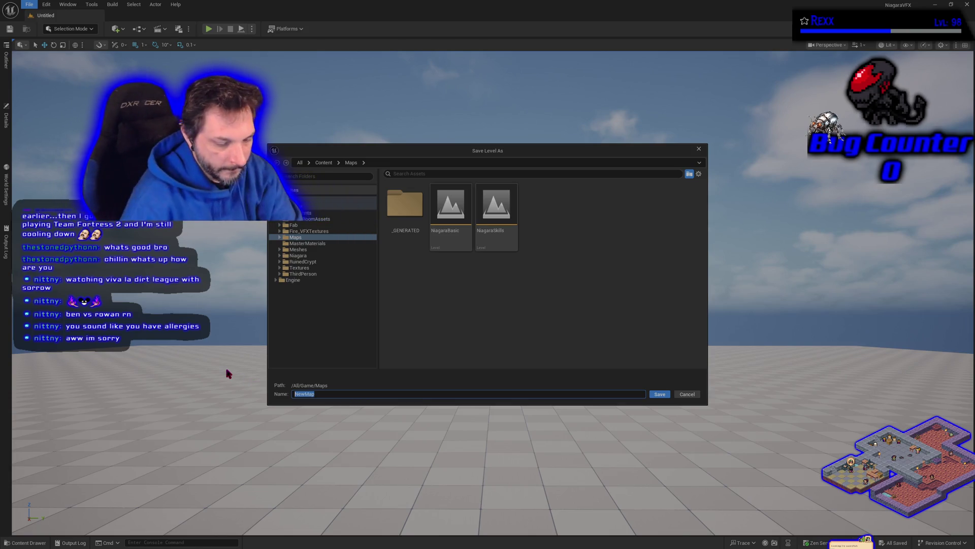
- Save the level as CustomNiagaraModule, then select and delete all its floor actors
text(CustomNioag)
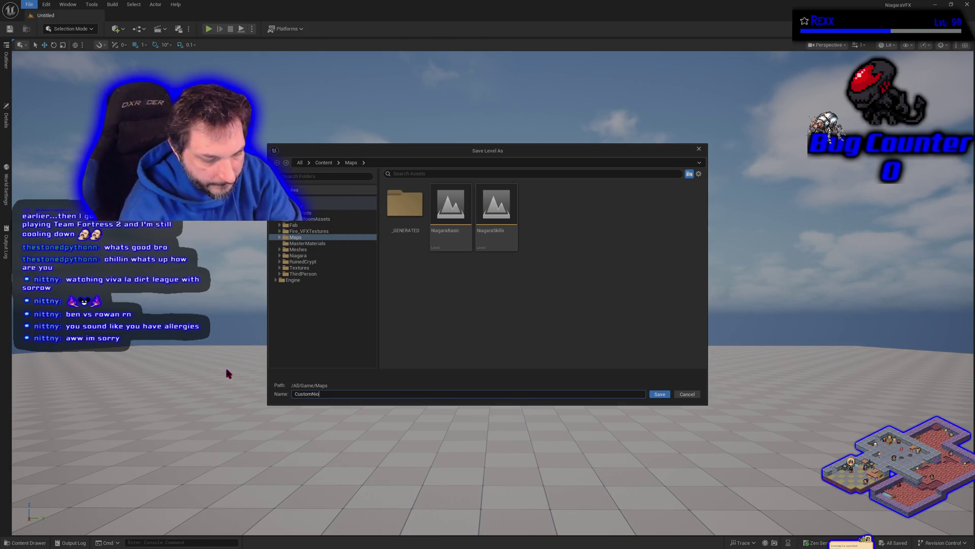
key(BackSpace)
key(BackSpace)
key(BackSpace)
text(a)
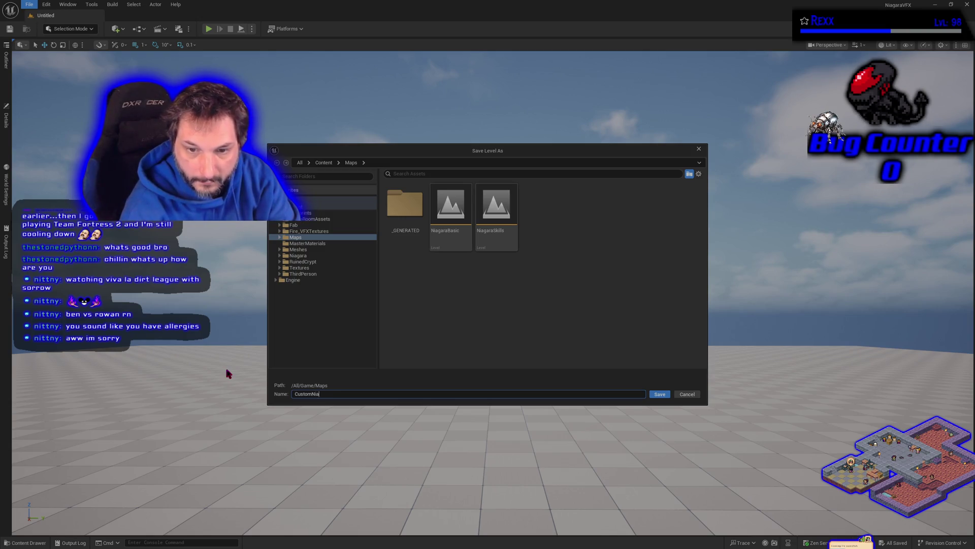
text(g)
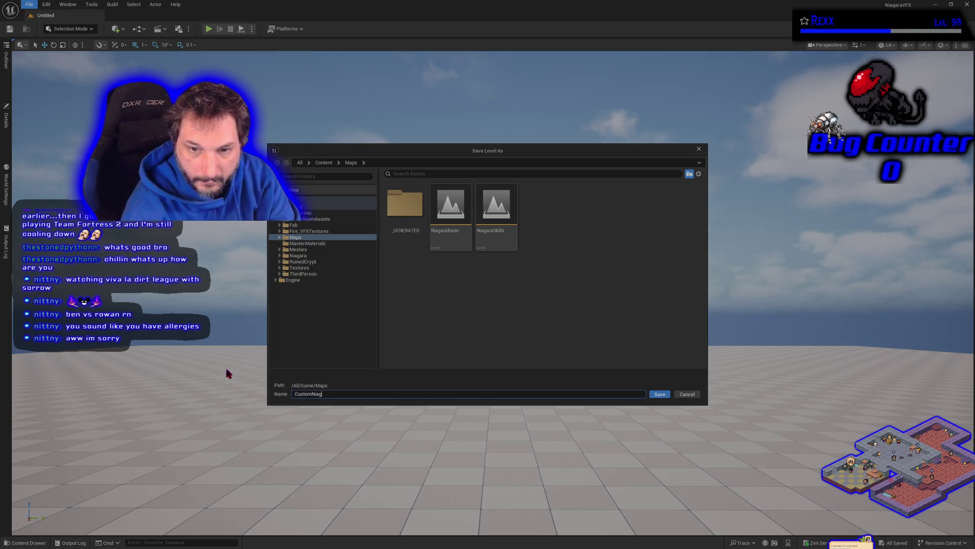
text(ara)
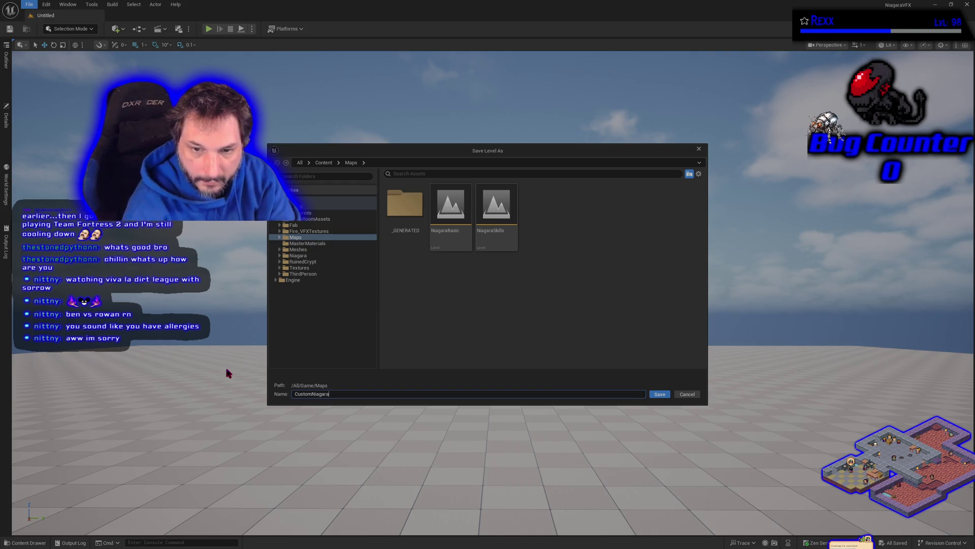
text(Module)
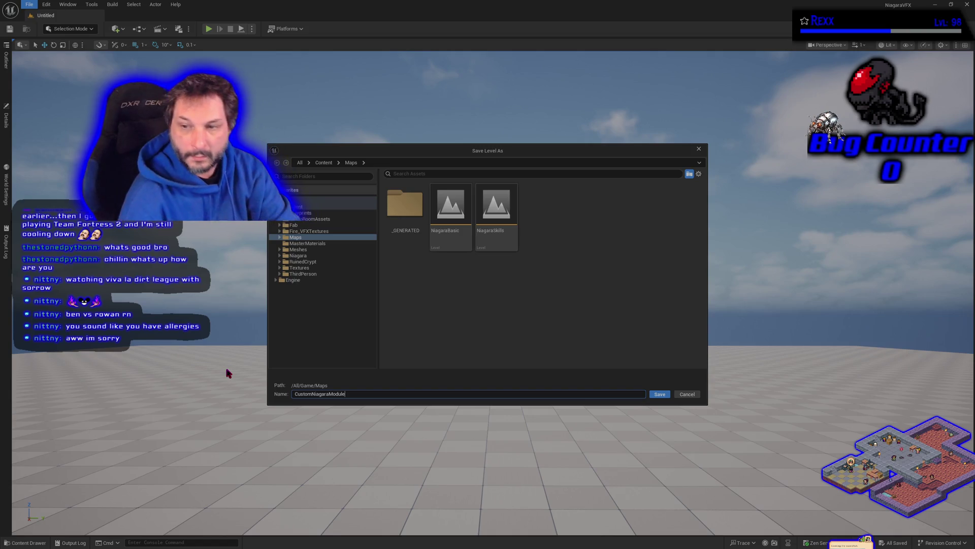
key(Return)
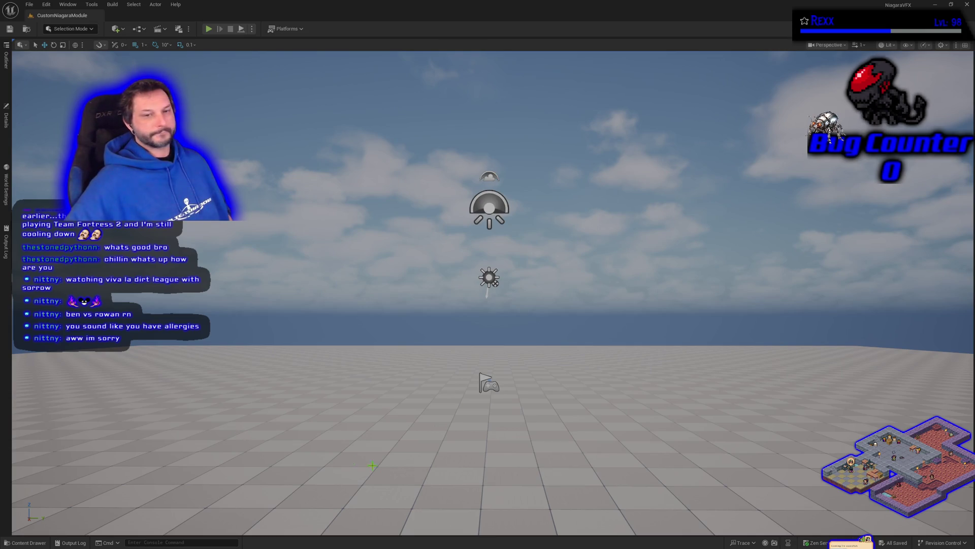
key(ctrl+a)
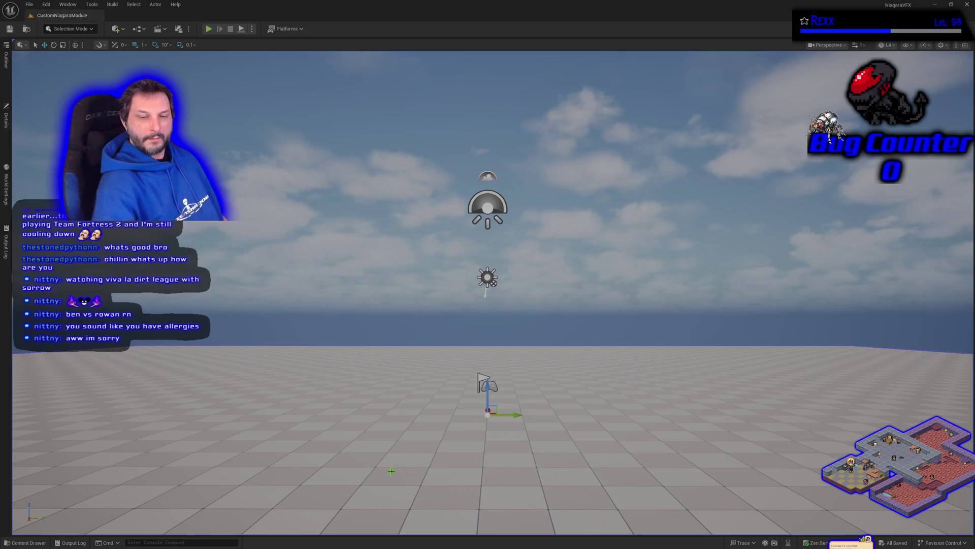
key(Delete)
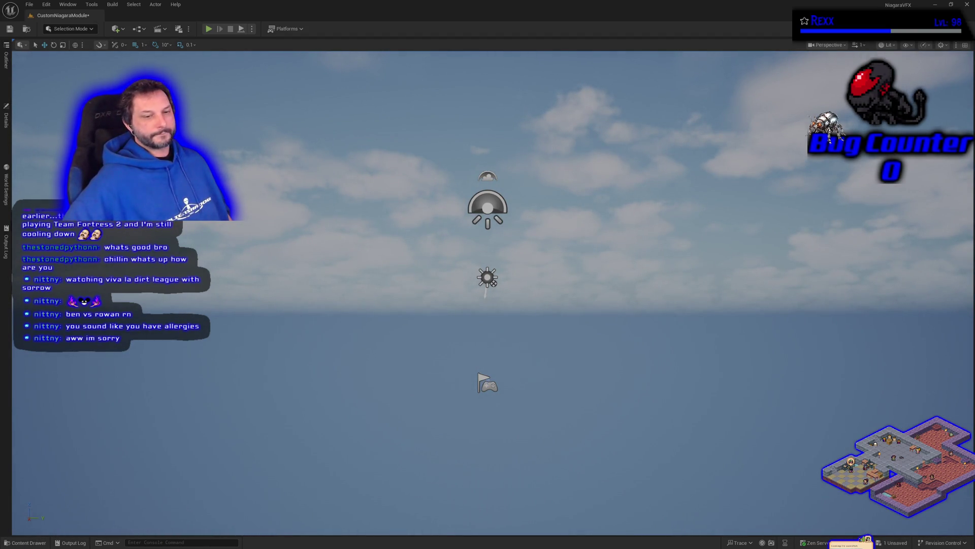
- Place BP_DemoRoom from DemoRoomAssets > DemoRoom > Blueprints into the level
click(25, 542)
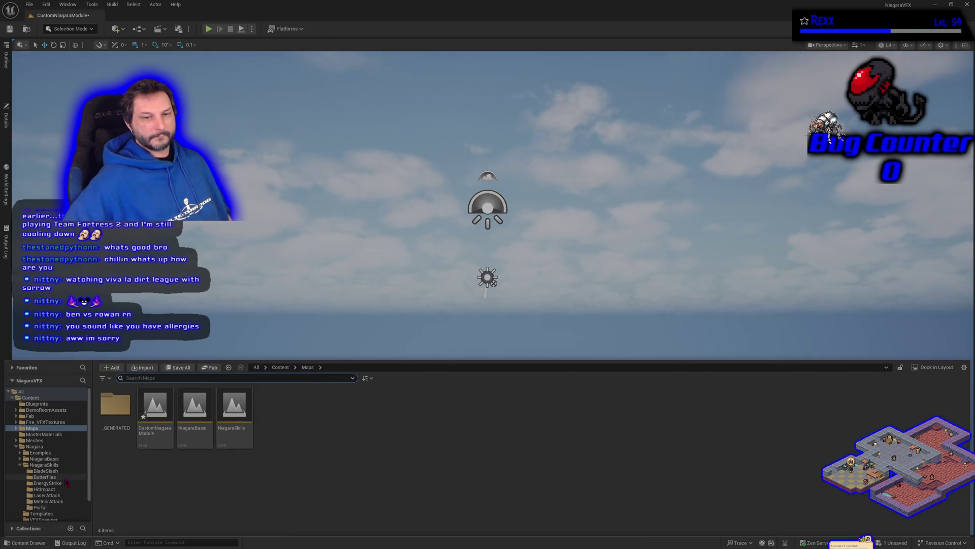
click(43, 410)
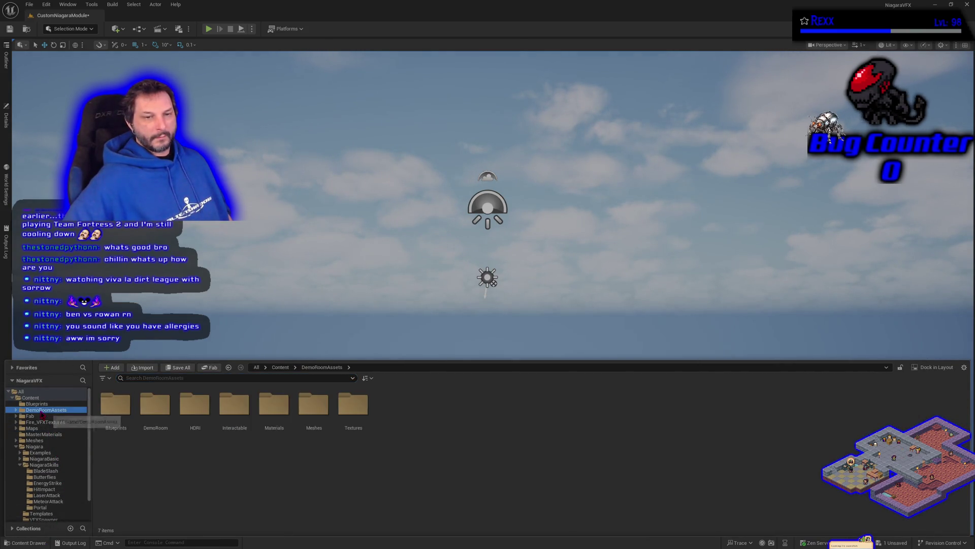
double_click(115, 405)
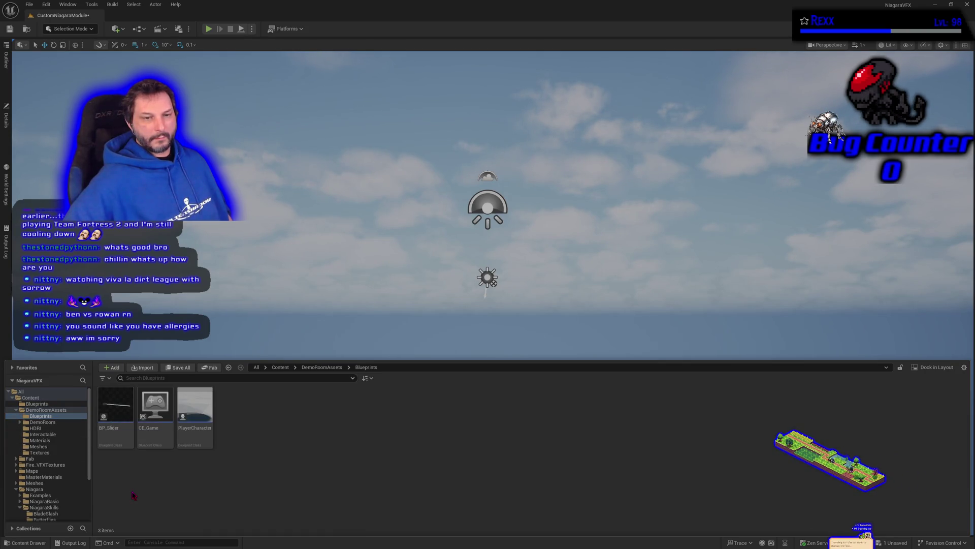
key(alt+Left)
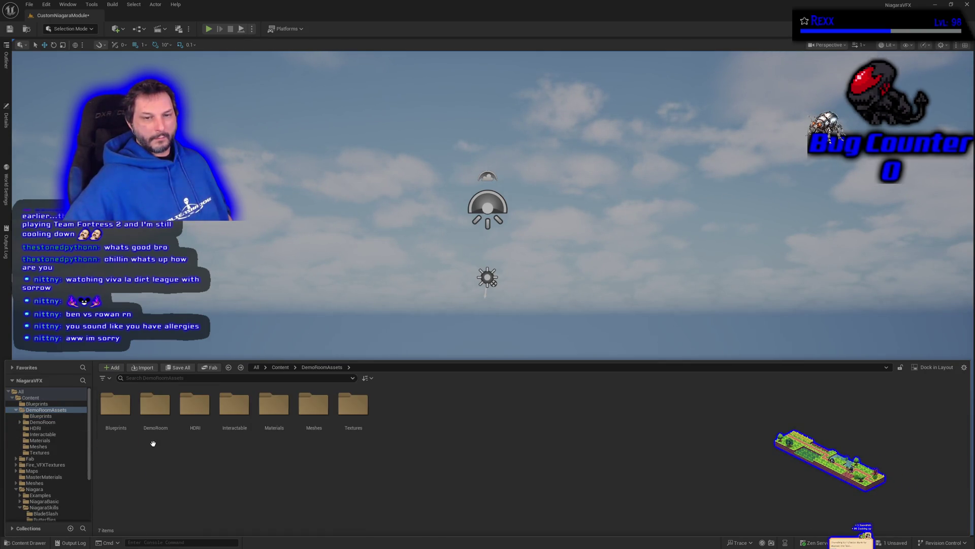
double_click(154, 438)
double_click(117, 432)
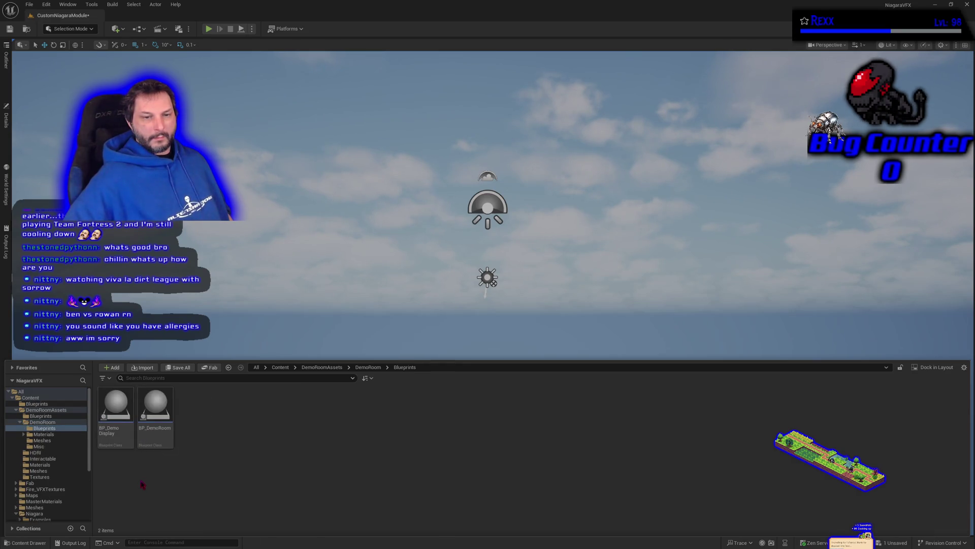
drag(155, 406, 355, 320)
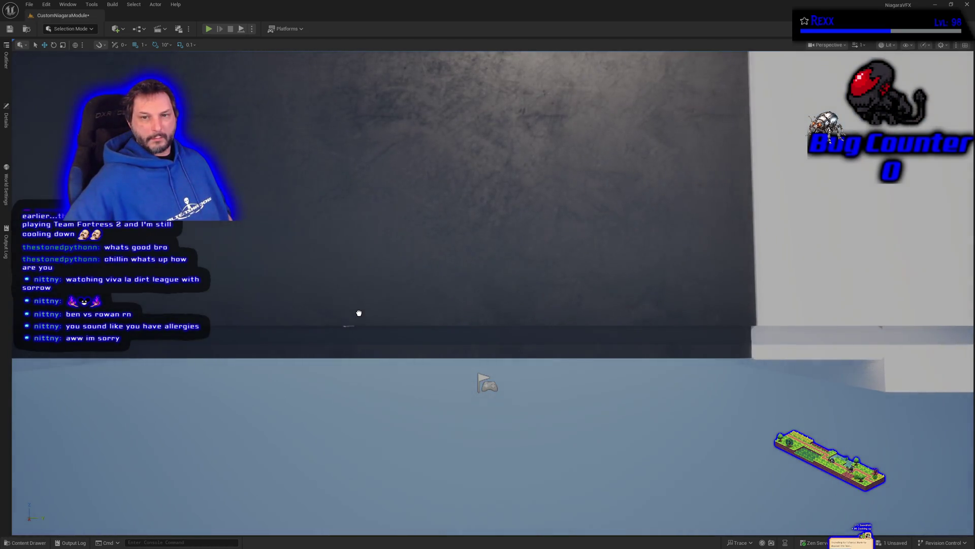
- Frame the placed BP_DemoRoom, show its Details, and move the camera into the hall
click(6, 119)
key(f)
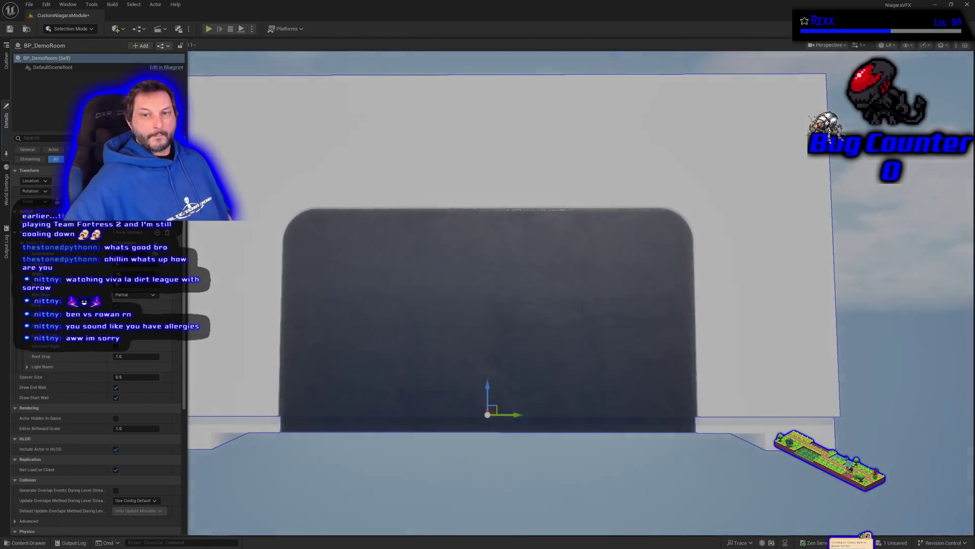
mouse_move(242, 233)
mouse_down()
mouse_move(214, 233)
mouse_move(289, 234)
mouse_move(290, 193)
mouse_move(304, 162)
mouse_move(249, 163)
mouse_up()
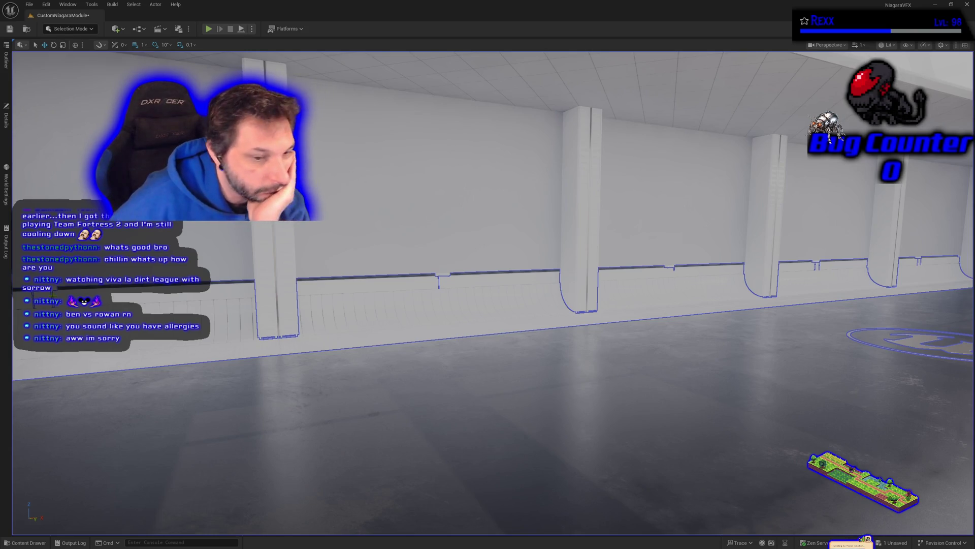
click(6, 118)
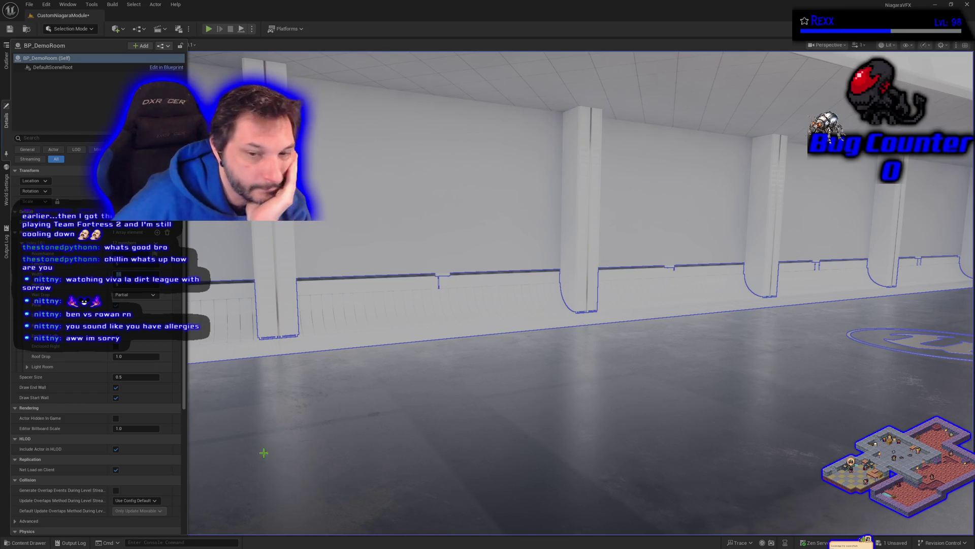
mouse_move(249, 473)
mouse_down()
mouse_move(285, 447)
mouse_move(282, 439)
mouse_up()
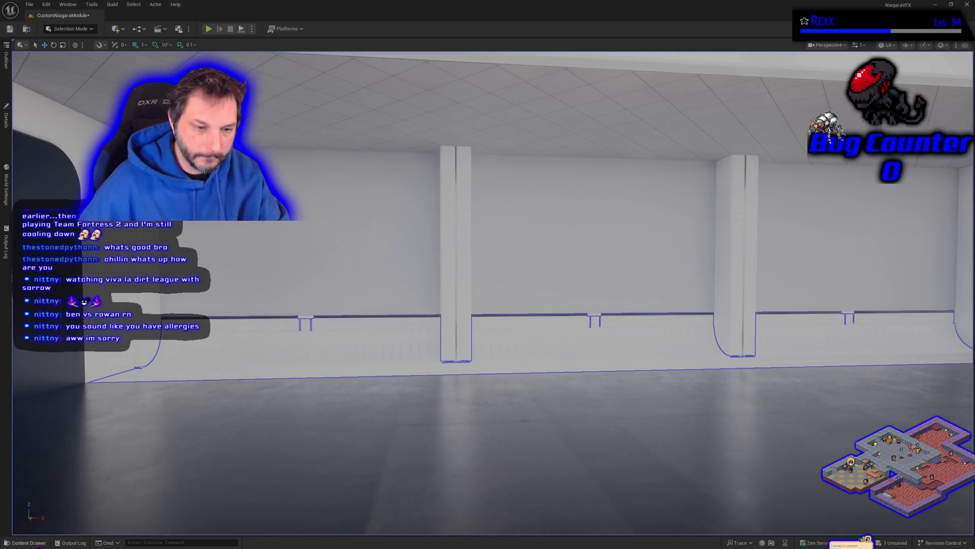
- Place BP_DemoDisplay inside the room, scale it up with its light cone, and centre it
click(26, 542)
mouse_move(125, 434)
mouse_down()
mouse_move(261, 344)
mouse_move(223, 418)
mouse_up()
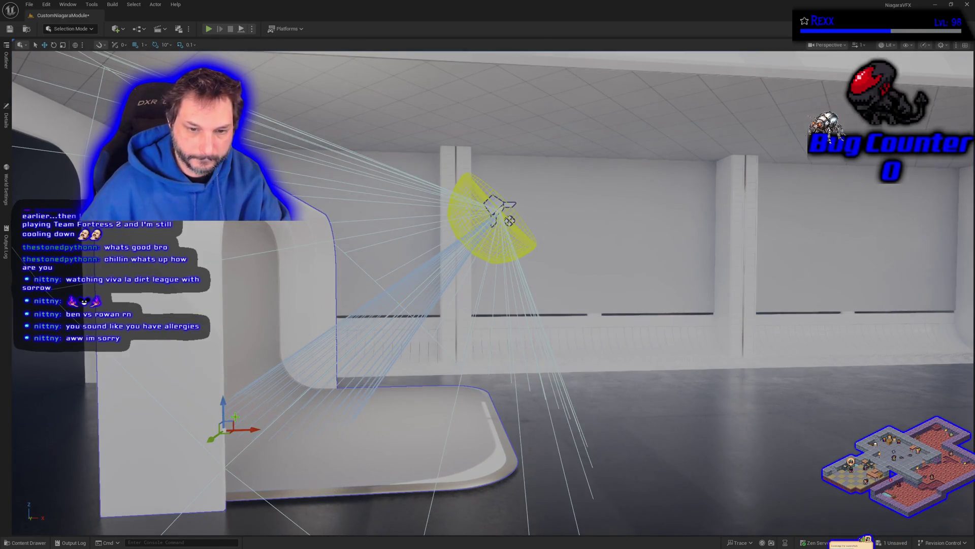
key(e)
key(r)
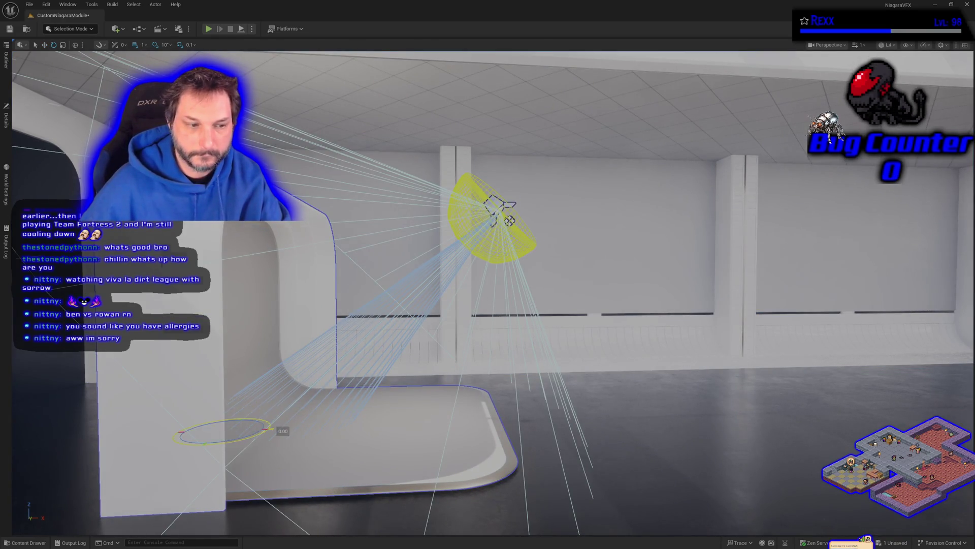
mouse_move(235, 416)
mouse_down()
mouse_move(238, 432)
mouse_move(178, 438)
mouse_up()
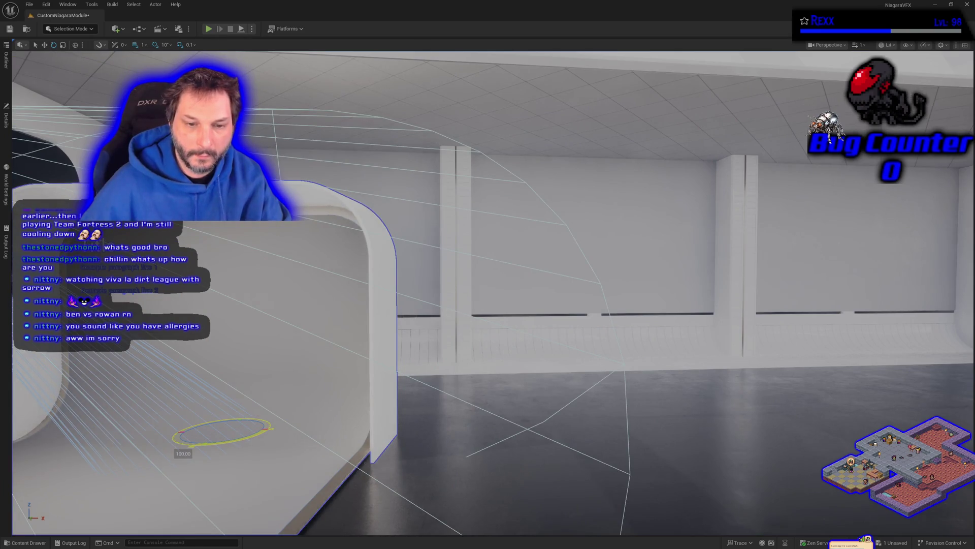
key(e)
key(w)
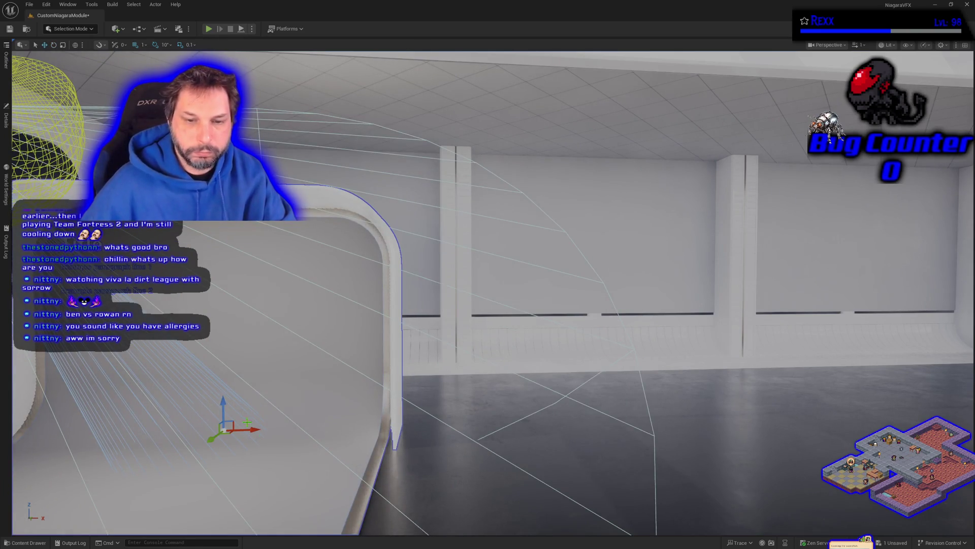
scroll(246, 422, down, 8)
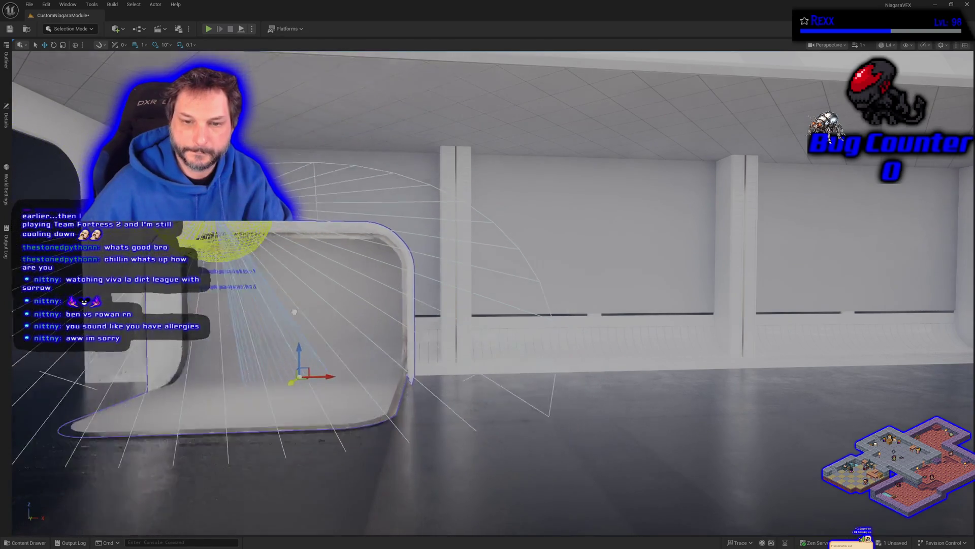
scroll(294, 312, down, 4)
scroll(319, 341, up, 2)
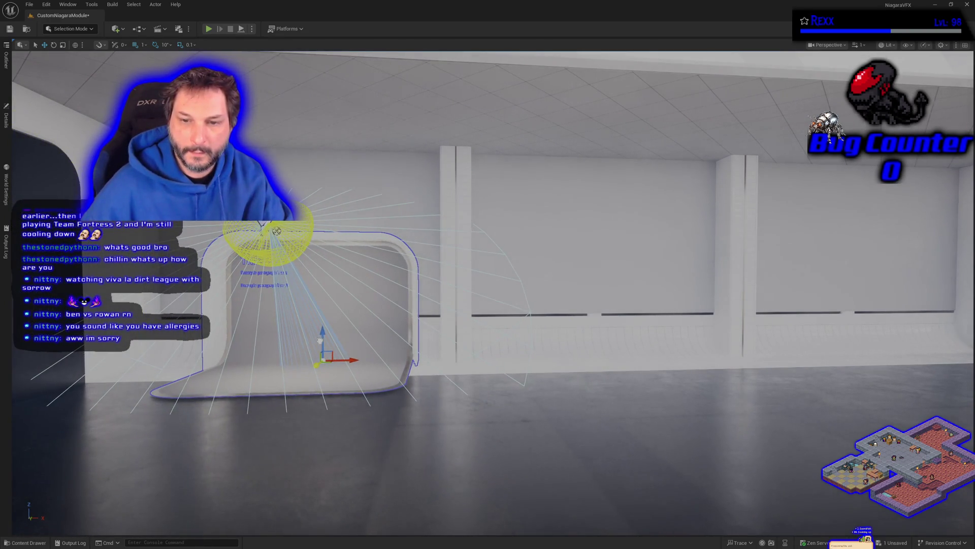
scroll(317, 341, up, 2)
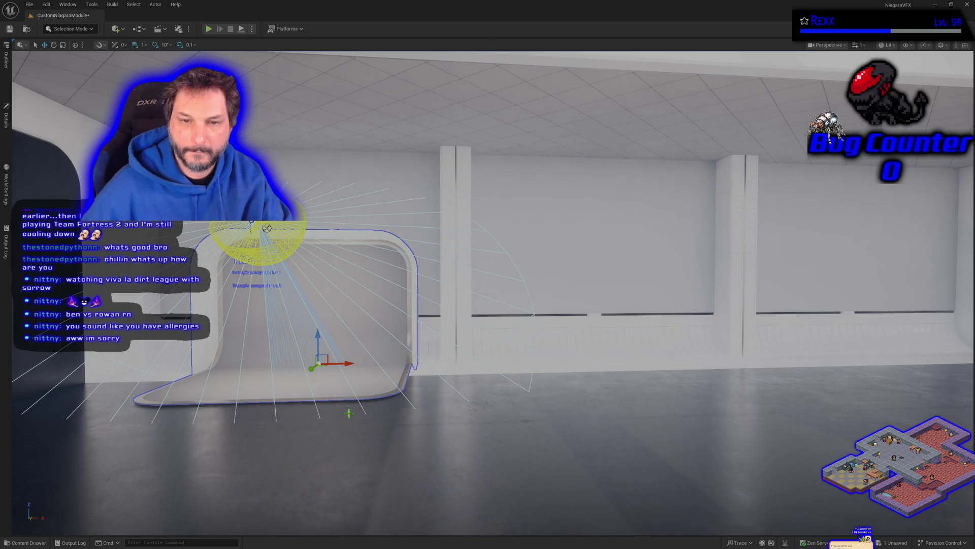
mouse_move(349, 413)
mouse_down()
mouse_move(315, 376)
mouse_move(340, 368)
mouse_up()
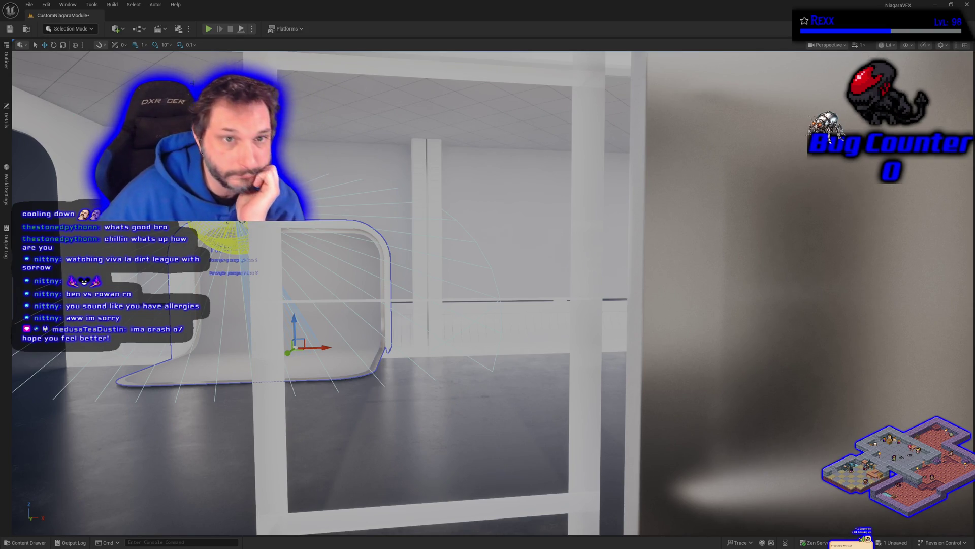
- Add a Post Process Volume to the room from a 'post process' Quick Add search
click(116, 29)
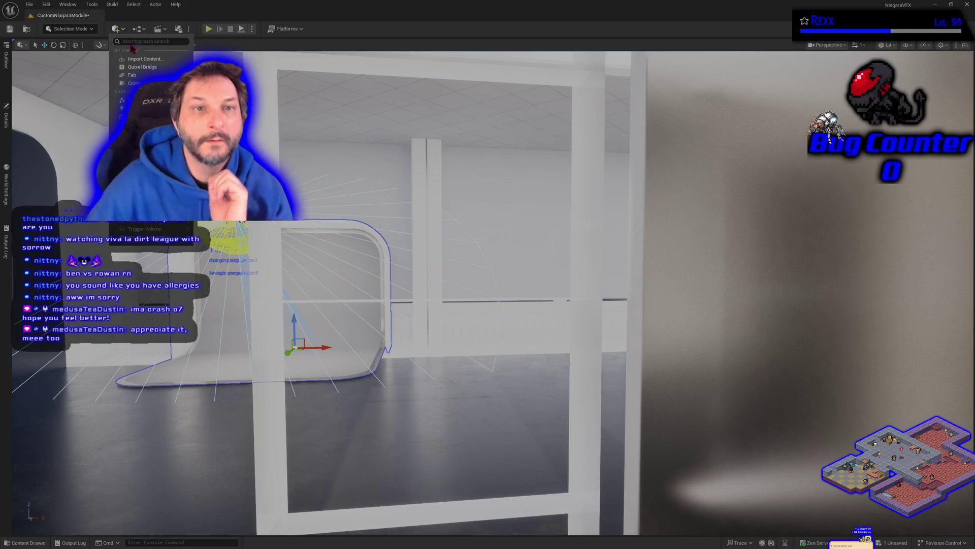
text(post pr)
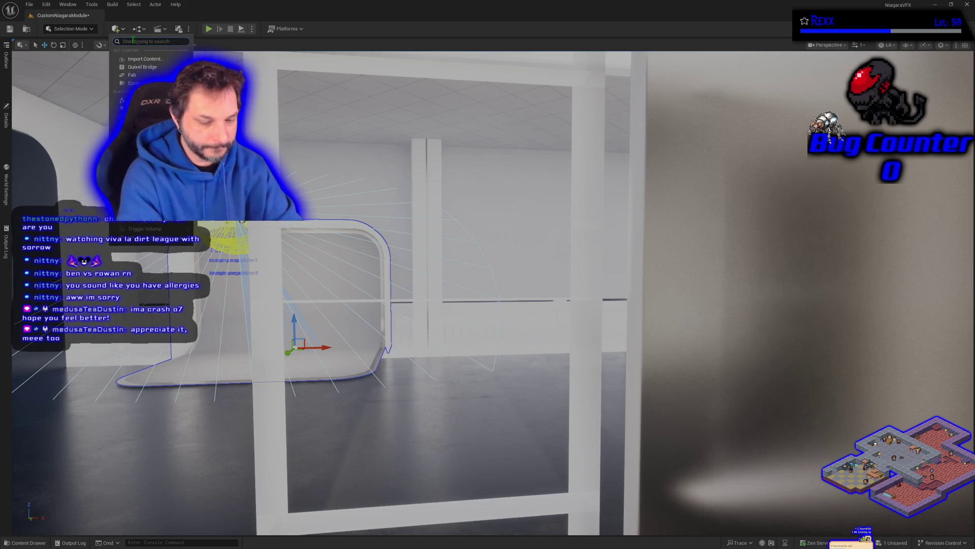
text(ocess)
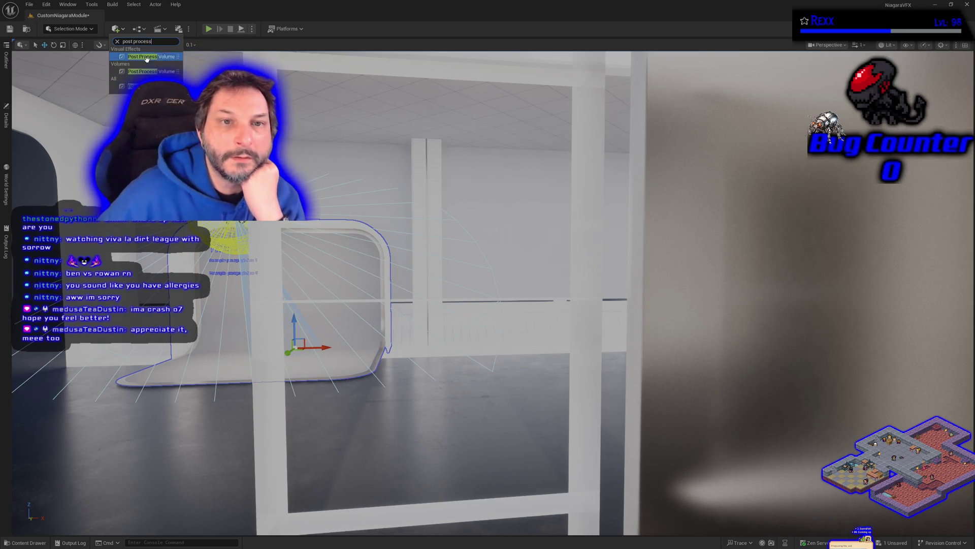
mouse_move(151, 56)
mouse_down()
mouse_move(370, 247)
mouse_move(484, 386)
mouse_up()
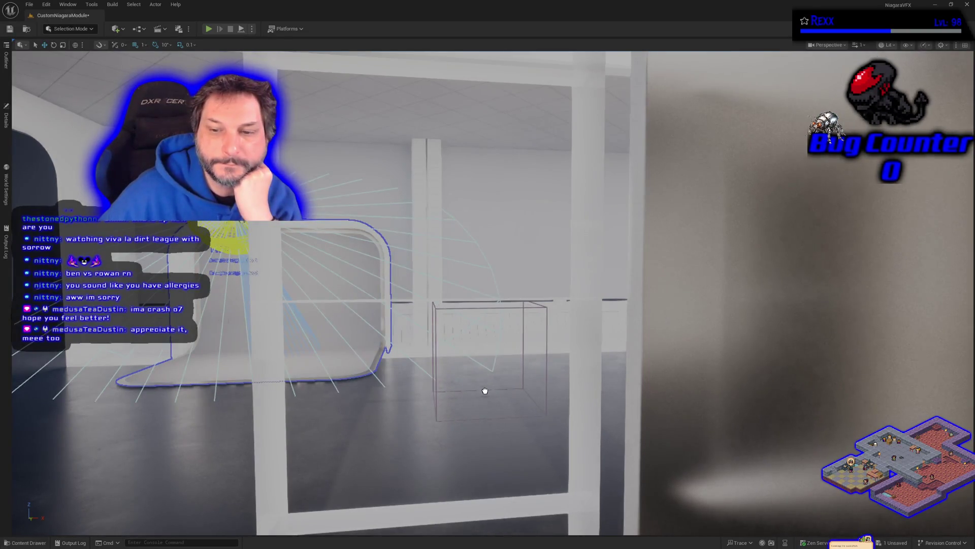
- Filter the volume's Details for 'inf', then reselect the demo room actor
click(6, 118)
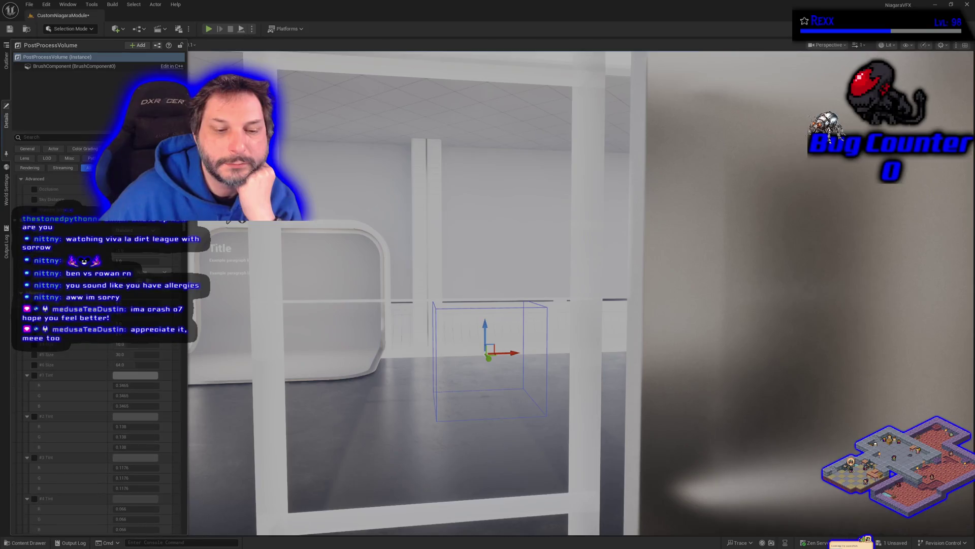
scroll(96, 356, down, 1)
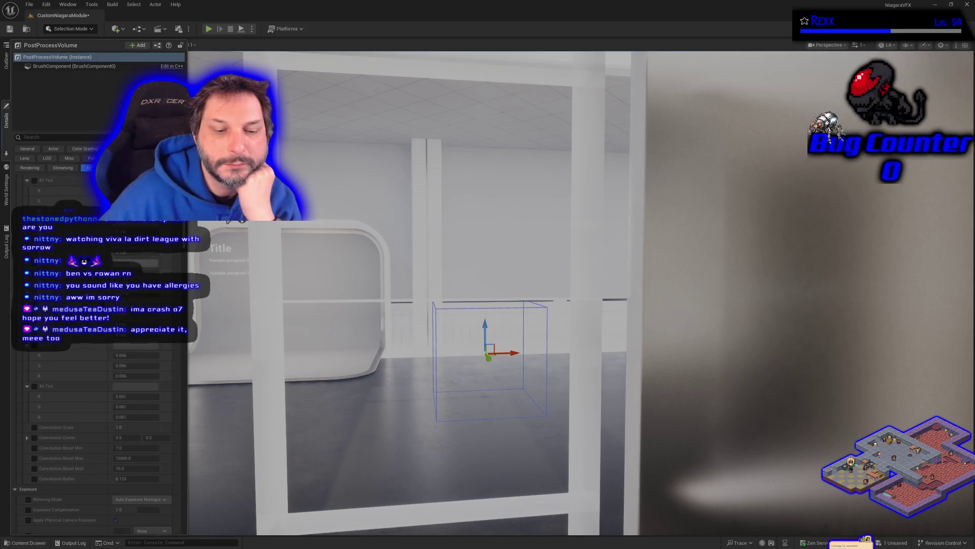
click(64, 138)
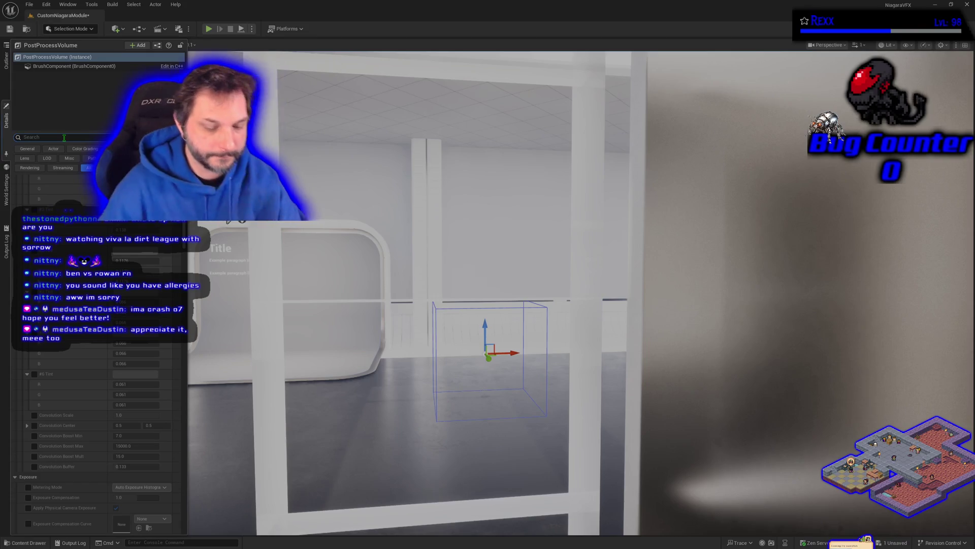
text(inf)
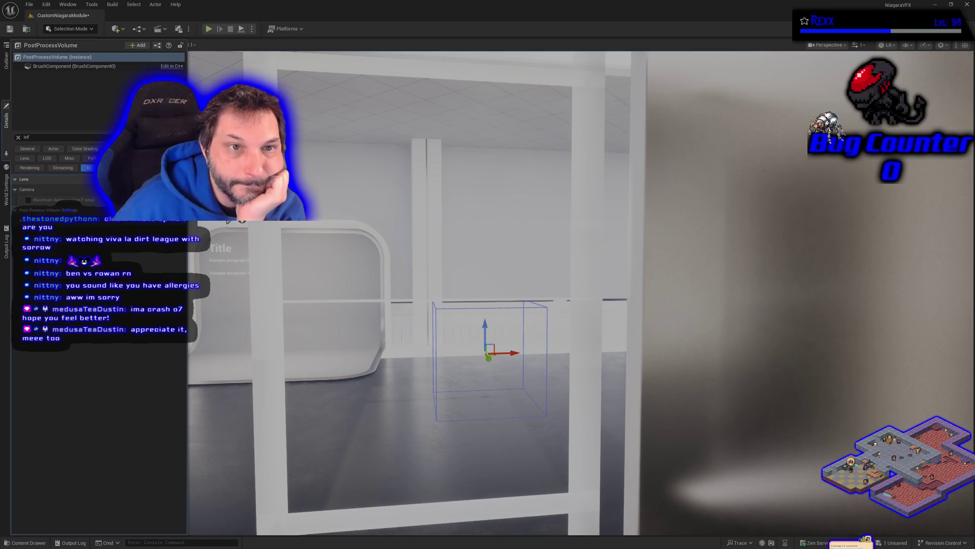
mouse_move(371, 350)
mouse_down()
mouse_move(355, 350)
mouse_move(346, 417)
mouse_up()
click(336, 189)
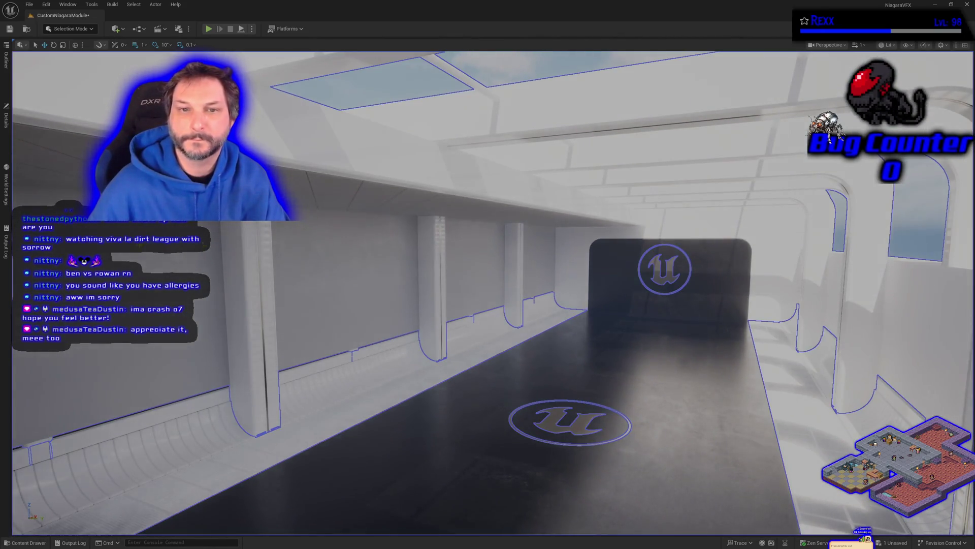
- Clear BP_DemoRoom's Details filter and toggle its Enclosed option to darken the interior
click(7, 120)
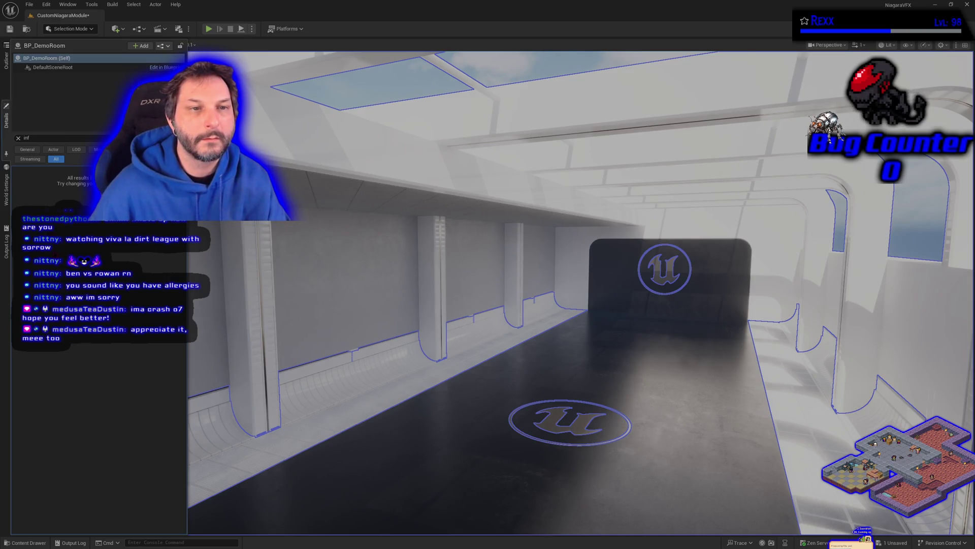
click(18, 138)
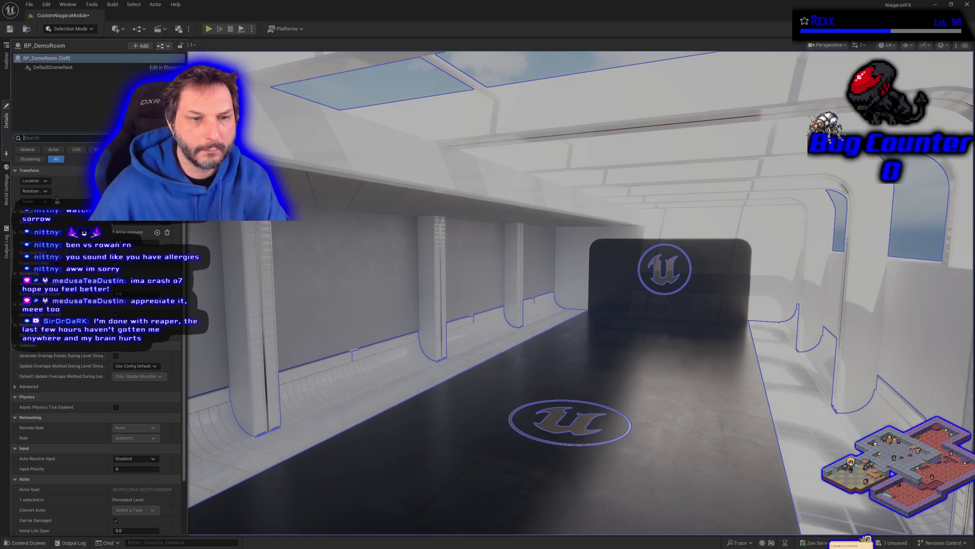
scroll(96, 386, up, 1)
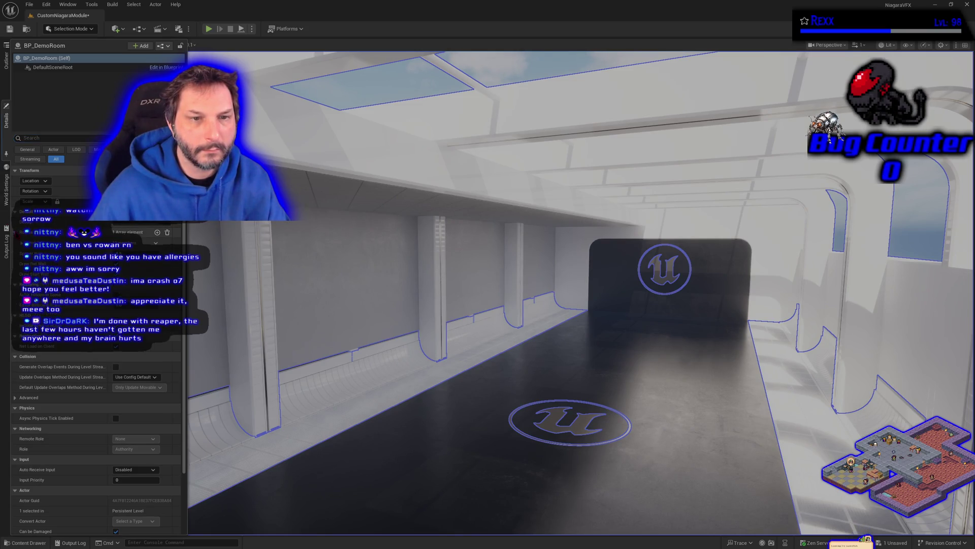
scroll(96, 406, up, 5)
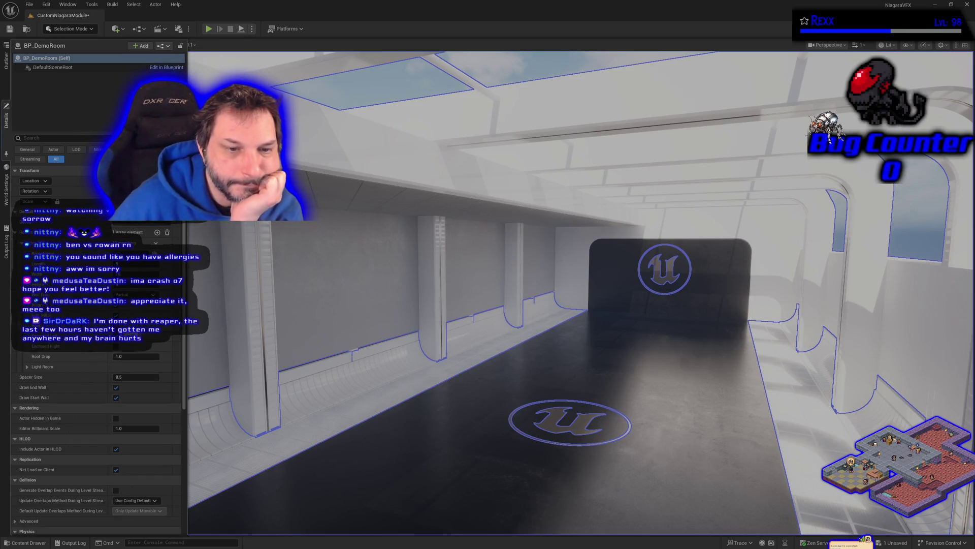
click(116, 347)
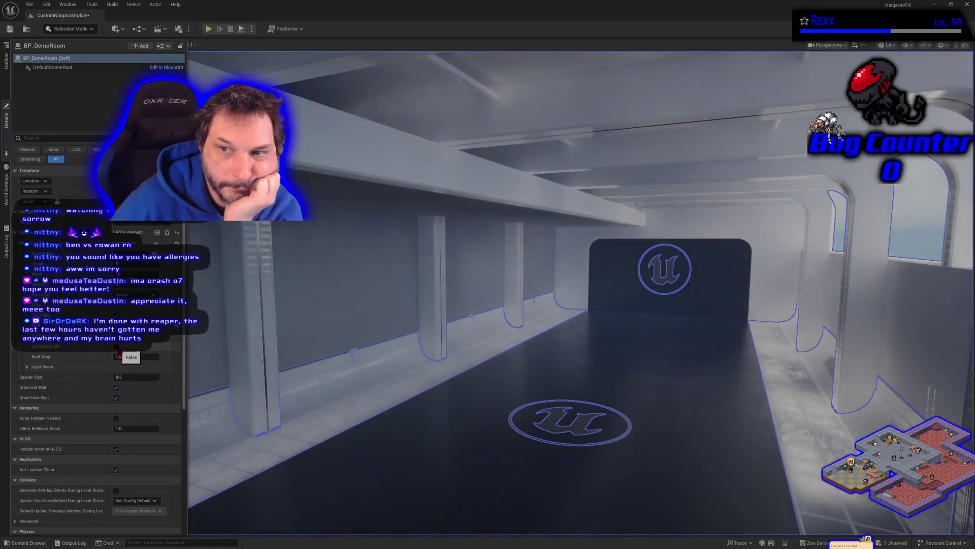
click(115, 347)
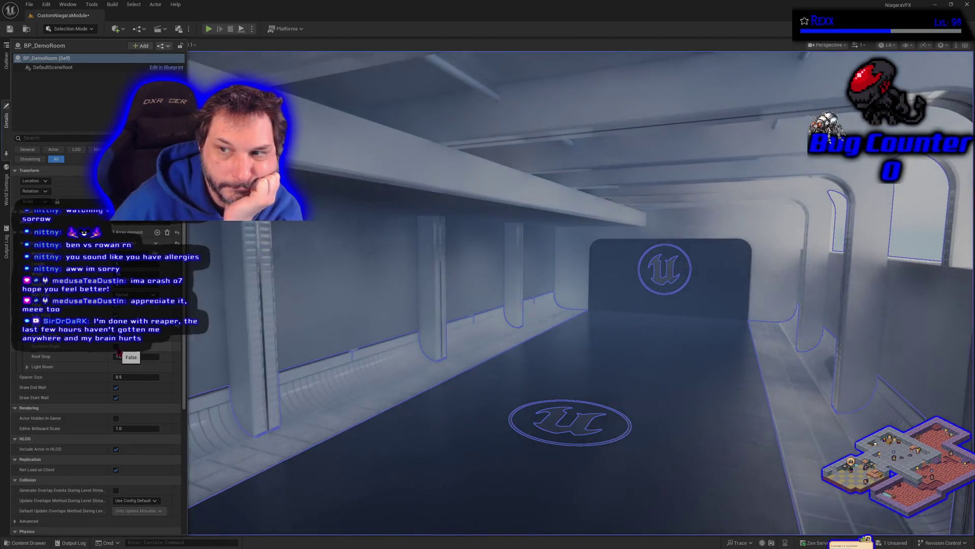
mouse_move(356, 305)
mouse_down()
mouse_move(343, 264)
mouse_move(305, 284)
mouse_move(299, 310)
mouse_up()
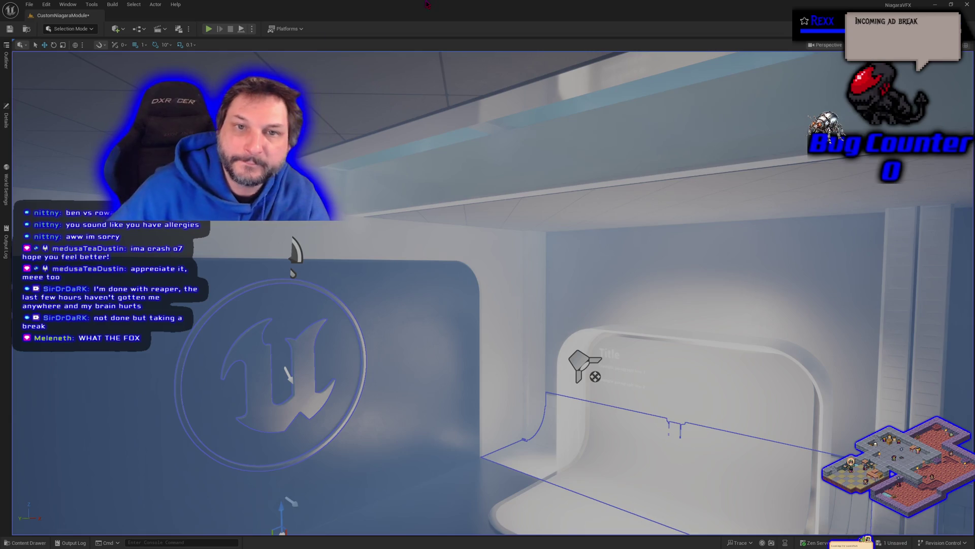
- Fly the camera to the white Title panel, checking the Roof Drop property's options along the way
drag(475, 302, 475, 231)
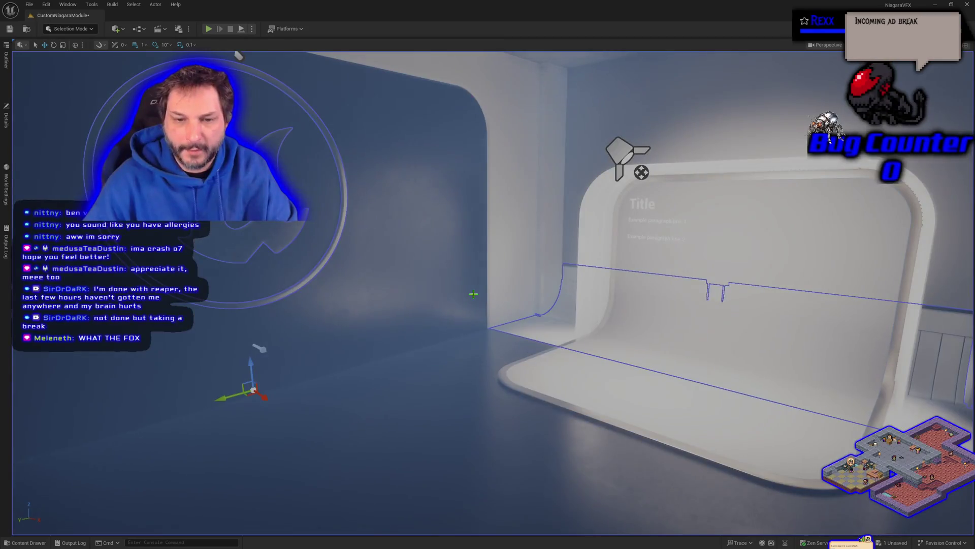
drag(268, 324, 325, 350)
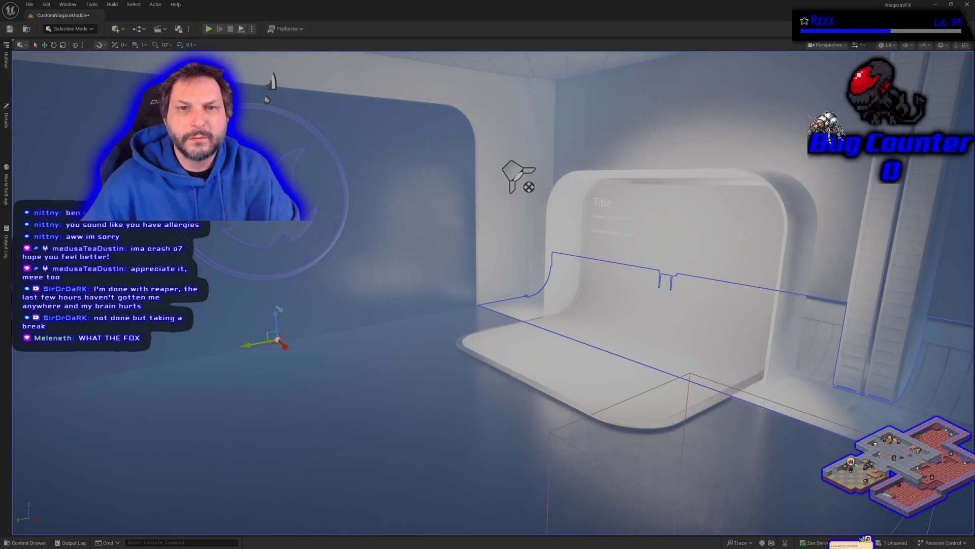
key(w)
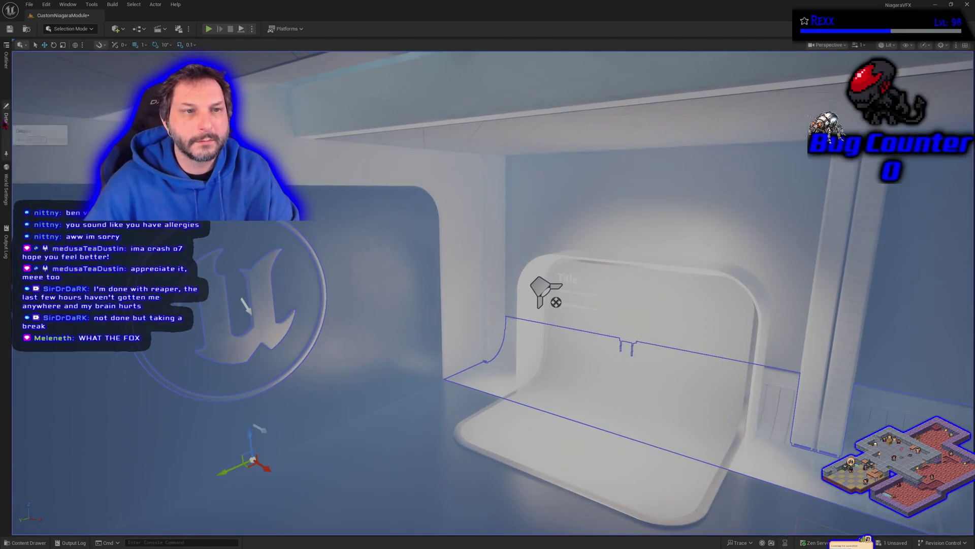
click(6, 120)
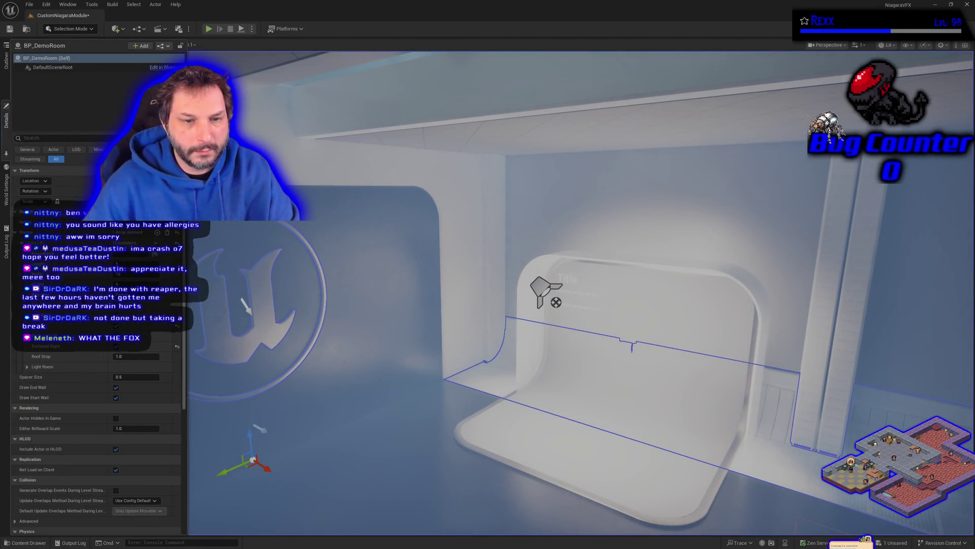
right_click(126, 358)
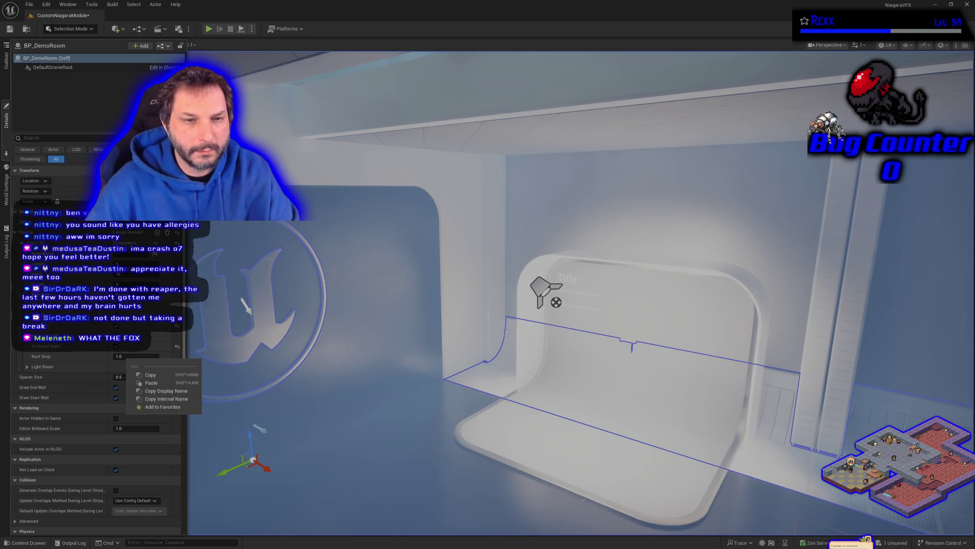
key(Escape)
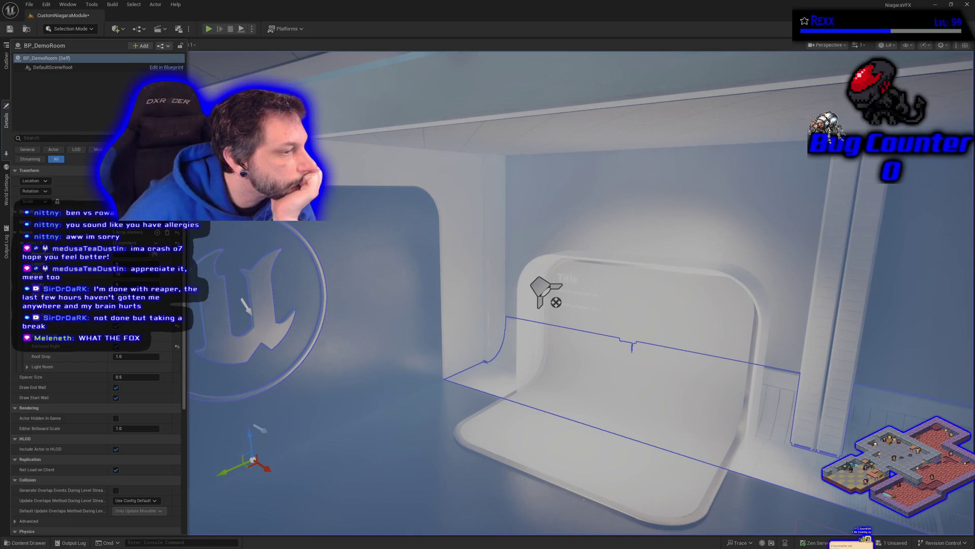
mouse_move(244, 302)
mouse_down()
mouse_move(305, 274)
mouse_move(429, 374)
mouse_up()
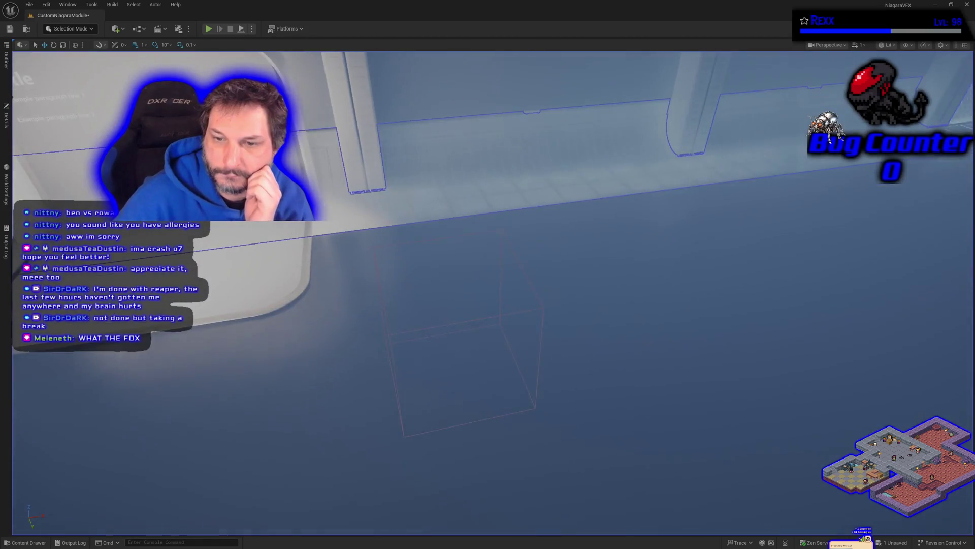
- Filter the PostProcessVolume's Details for 'ex' and set Exposure Metering Mode to Manual
click(392, 340)
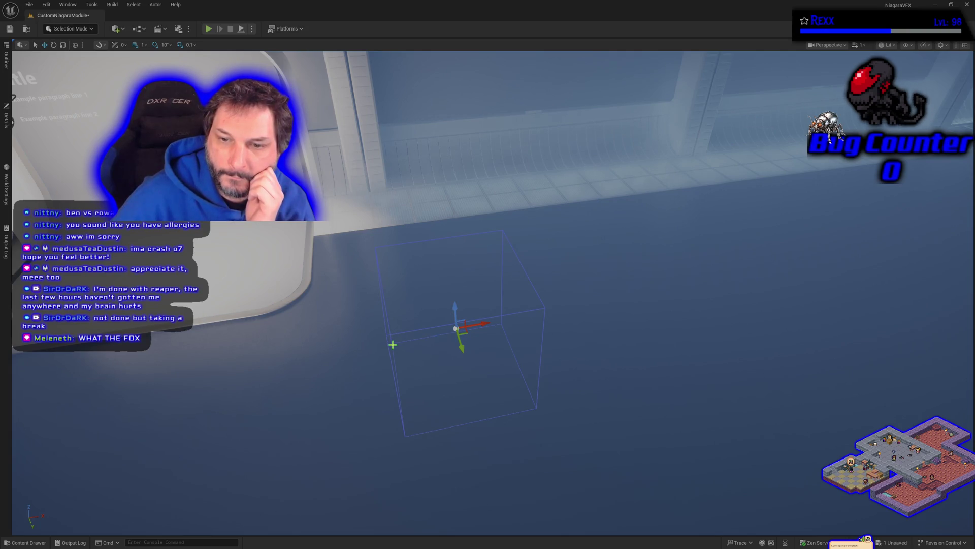
click(6, 118)
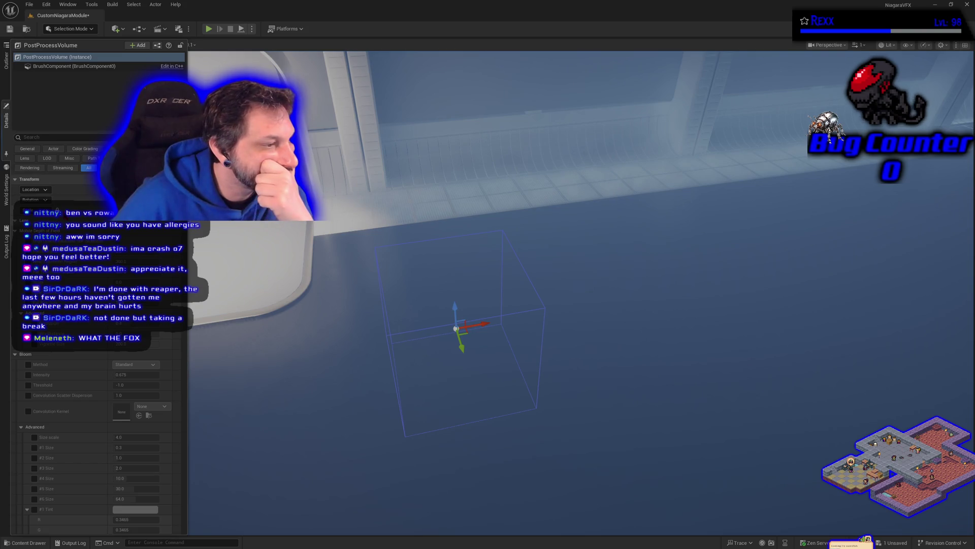
click(57, 137)
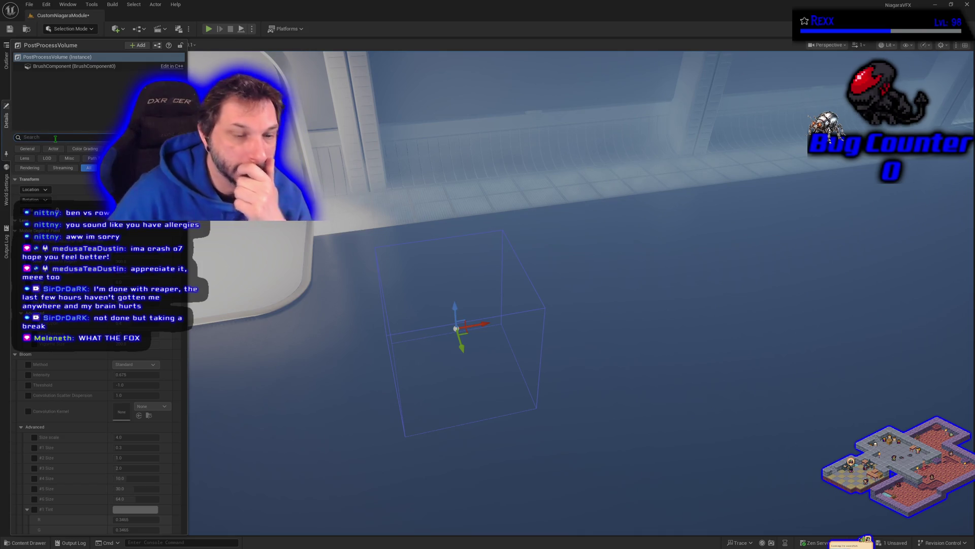
text(ex)
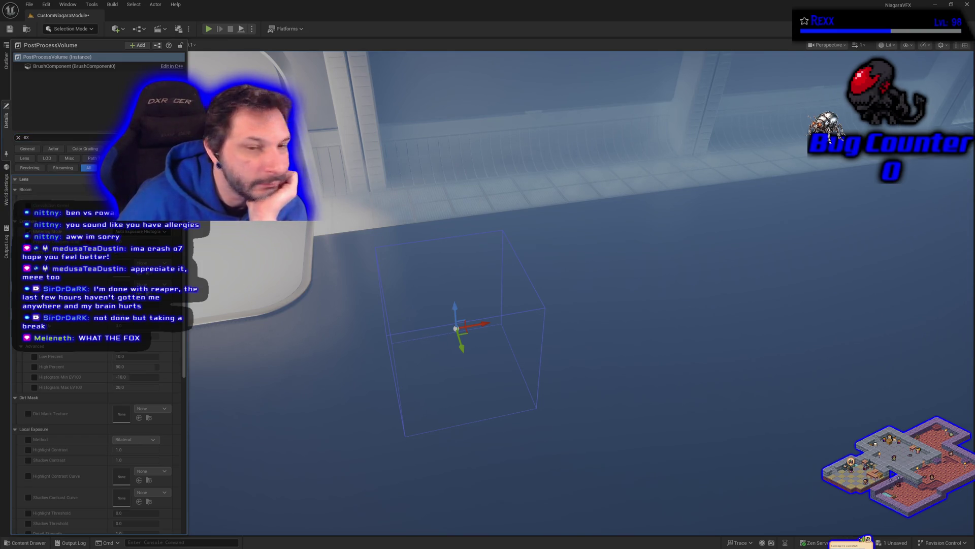
click(140, 231)
click(142, 254)
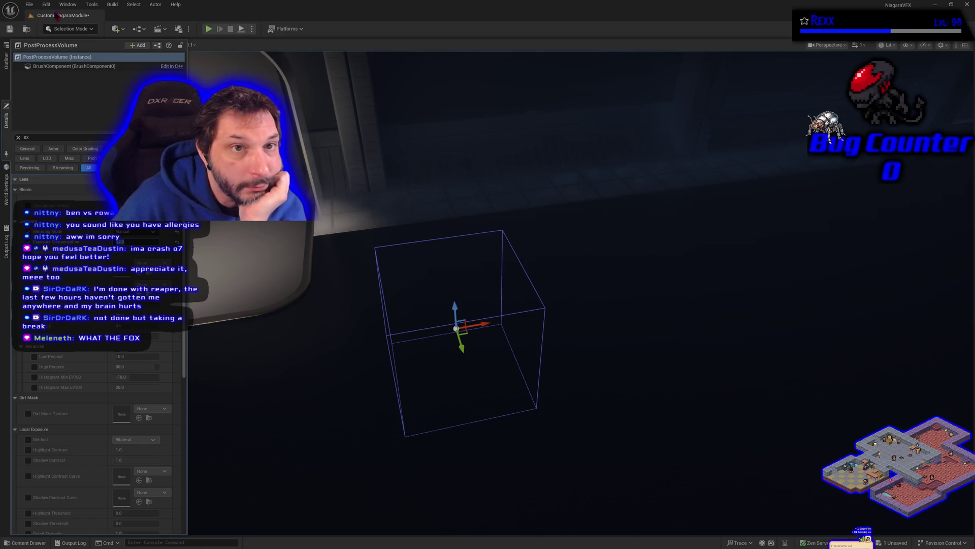
click(29, 5)
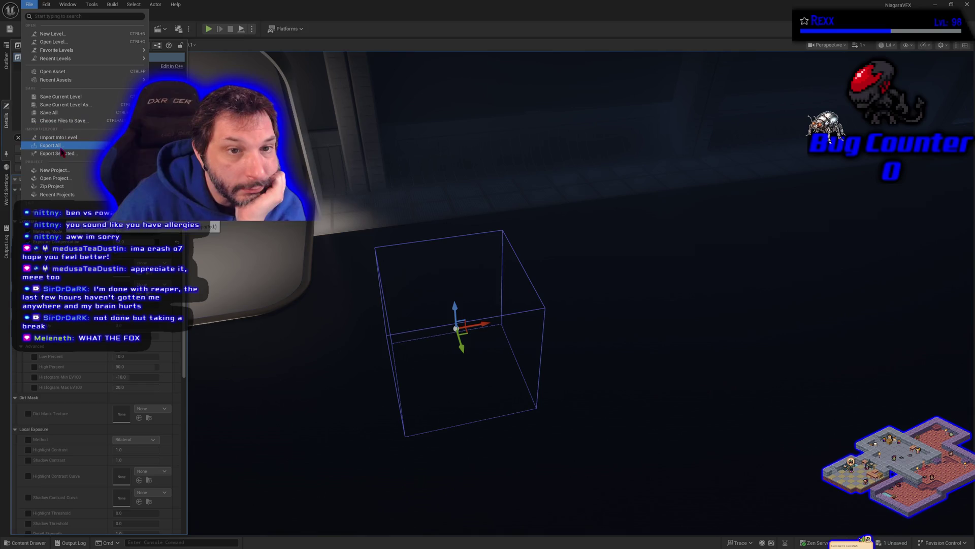
- Save all changes with File > Save All and turn the view to the Title panel
click(57, 113)
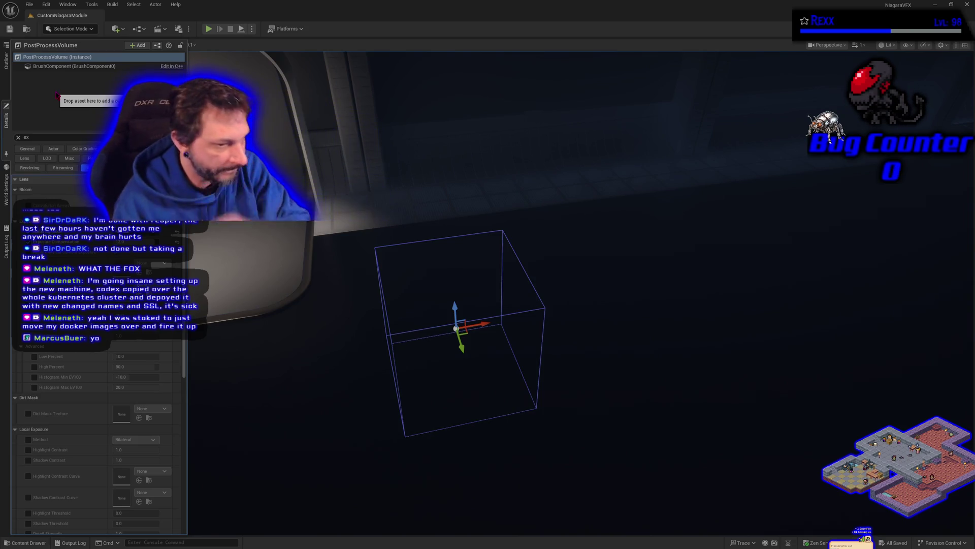
drag(681, 375, 684, 392)
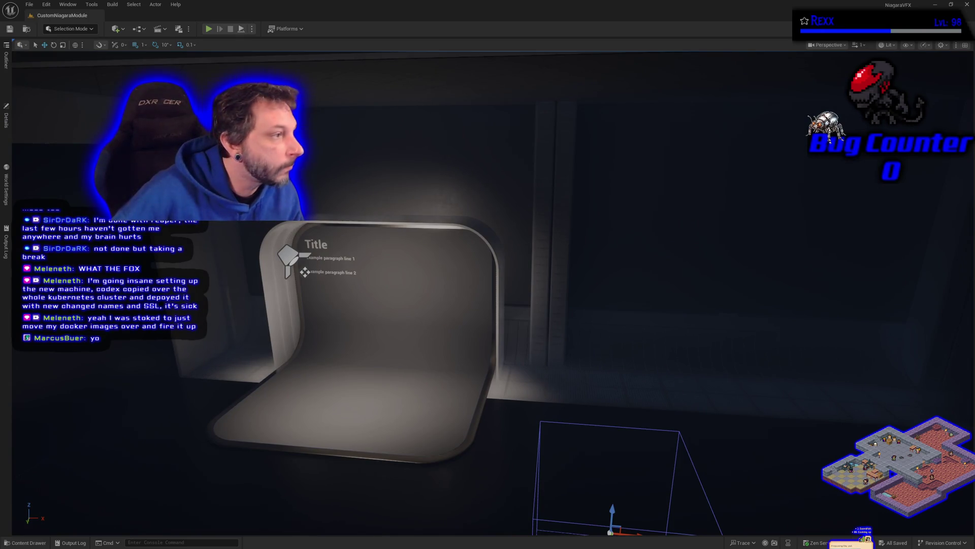
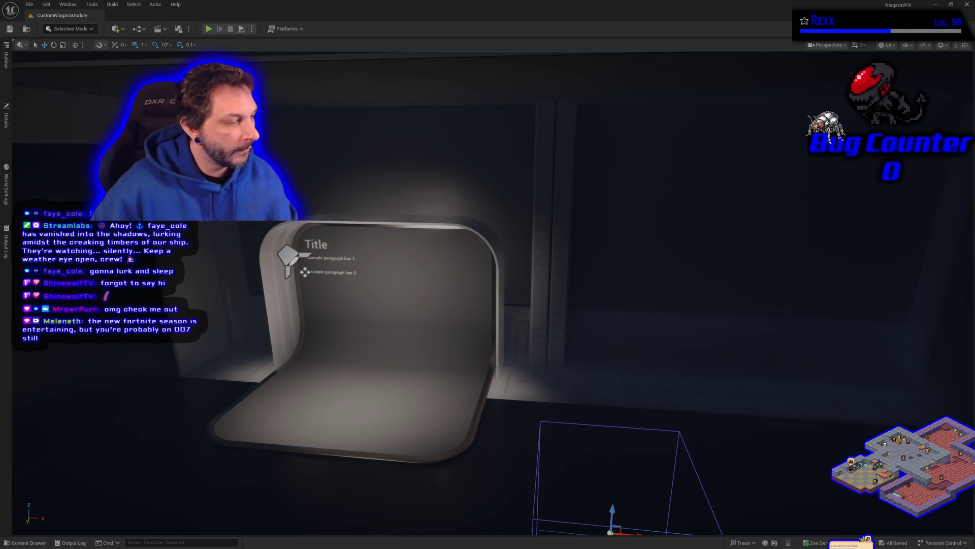
- Move the Chrome Twitch window over the Unreal editor and maximize it to full screen
mouse_move(974, 93)
mouse_down()
mouse_move(588, 93)
mouse_move(653, 68)
mouse_up()
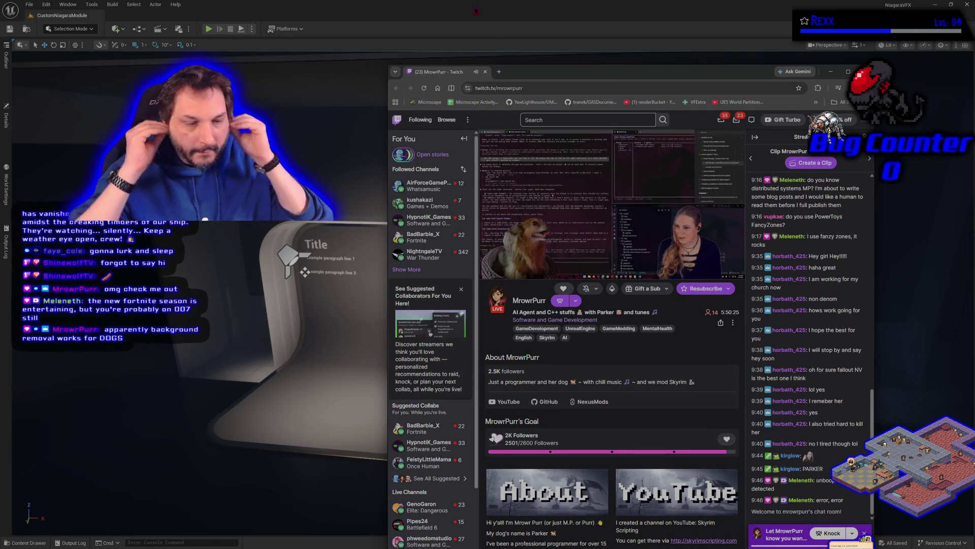
drag(700, 76, 620, 106)
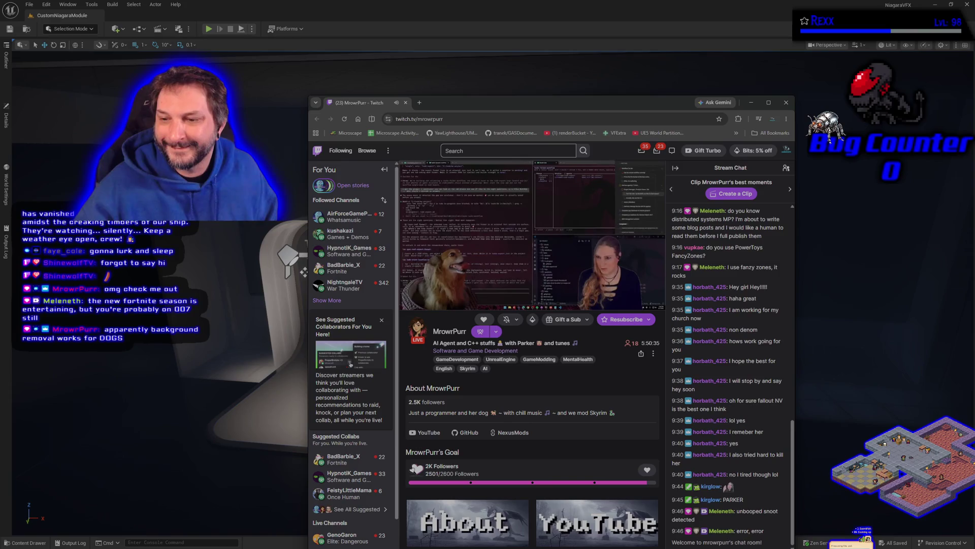
drag(641, 96, 620, 23)
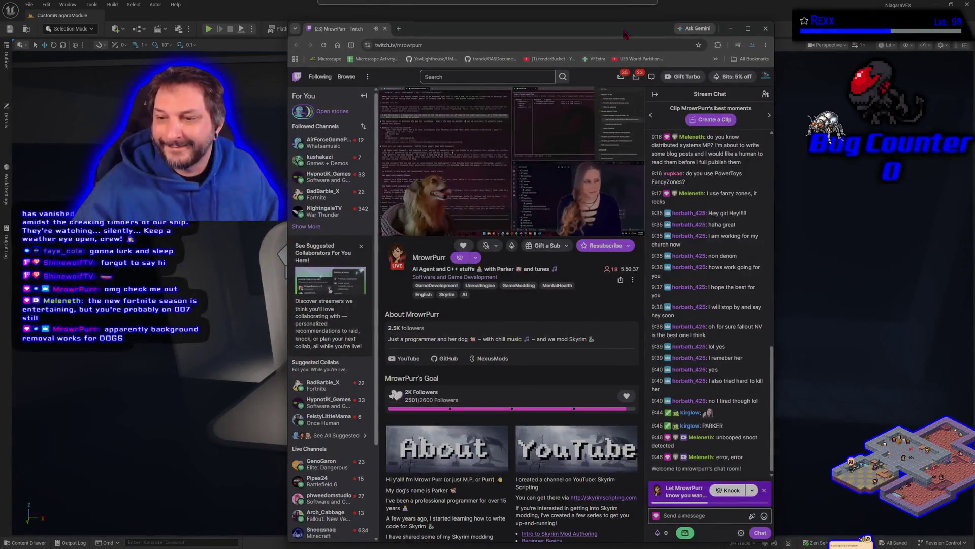
click(749, 28)
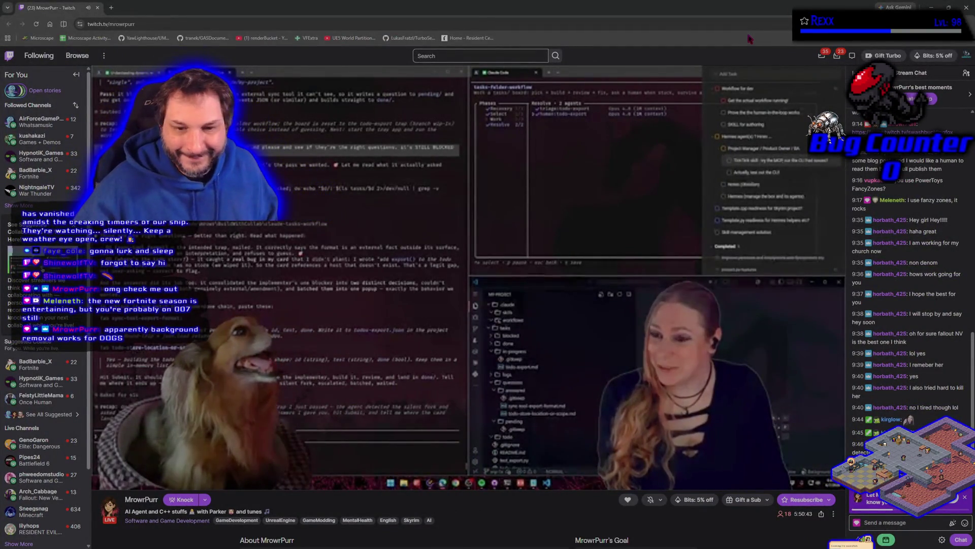
mouse_move(753, 158)
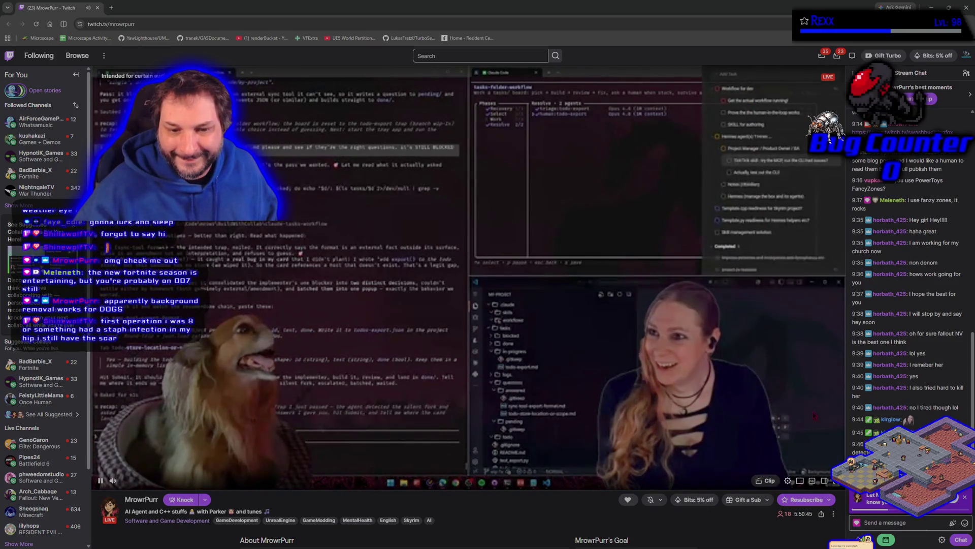
click(905, 519)
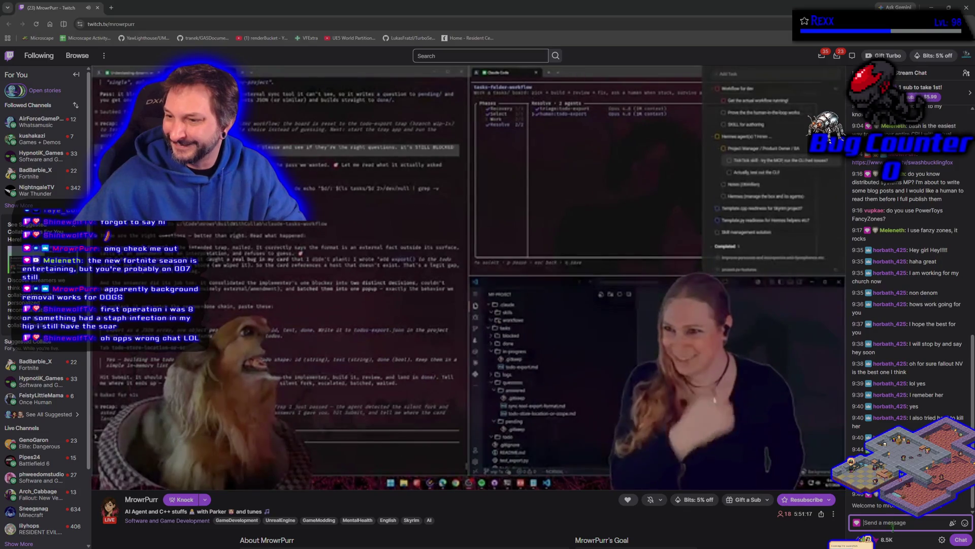
mouse_move(537, 85)
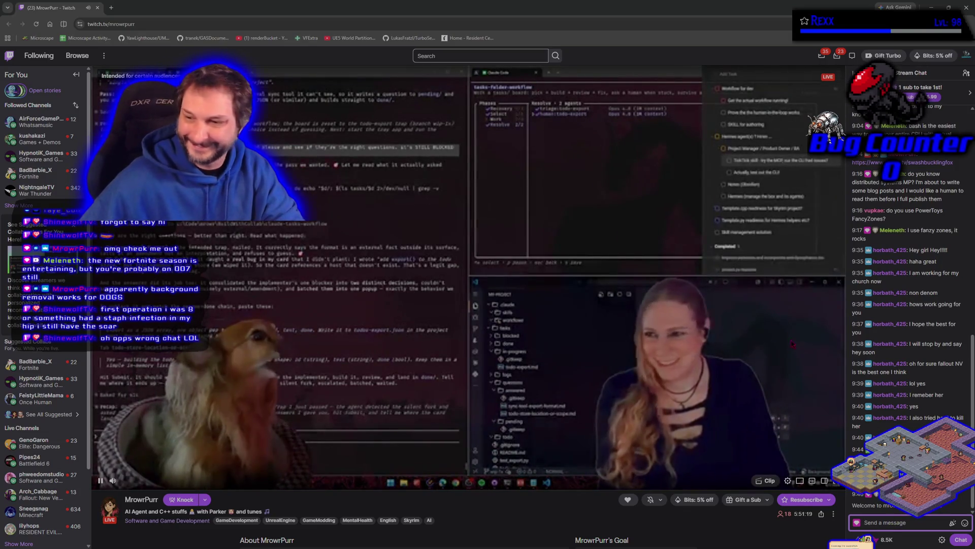
drag(356, 8, 108, 34)
- Return from Twitch to the CustomNiagaraModule level and pull the camera back from the panel
key(alt+Tab)
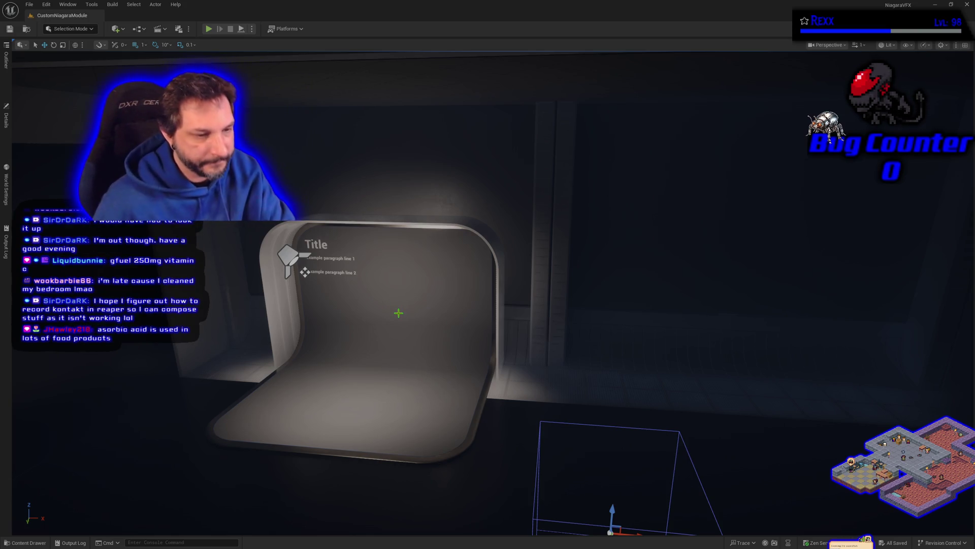
mouse_move(398, 313)
mouse_down()
mouse_move(422, 350)
mouse_move(414, 304)
mouse_move(427, 297)
mouse_move(398, 313)
mouse_up()
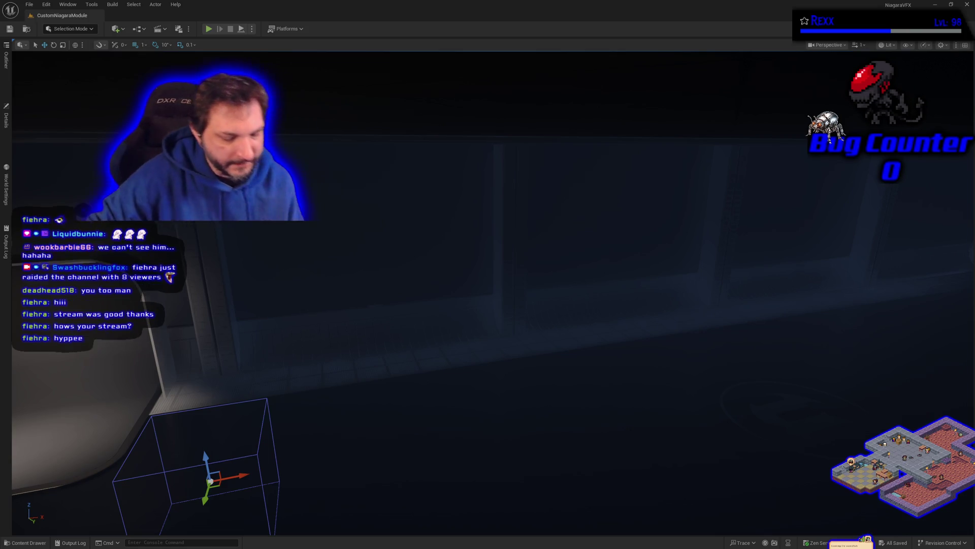
- Swing the viewport camera back toward the curved display panel
mouse_move(338, 359)
mouse_down()
mouse_move(356, 360)
mouse_move(401, 235)
mouse_move(381, 243)
mouse_move(401, 228)
mouse_move(266, 311)
mouse_up()
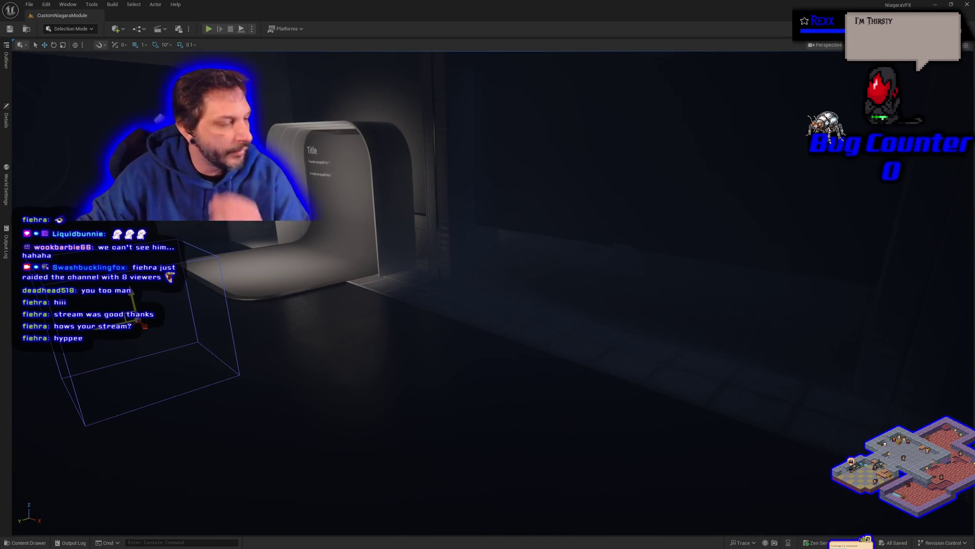
- Close the Unreal Editor to return to the NiagaraVFX solution in Rider
click(965, 6)
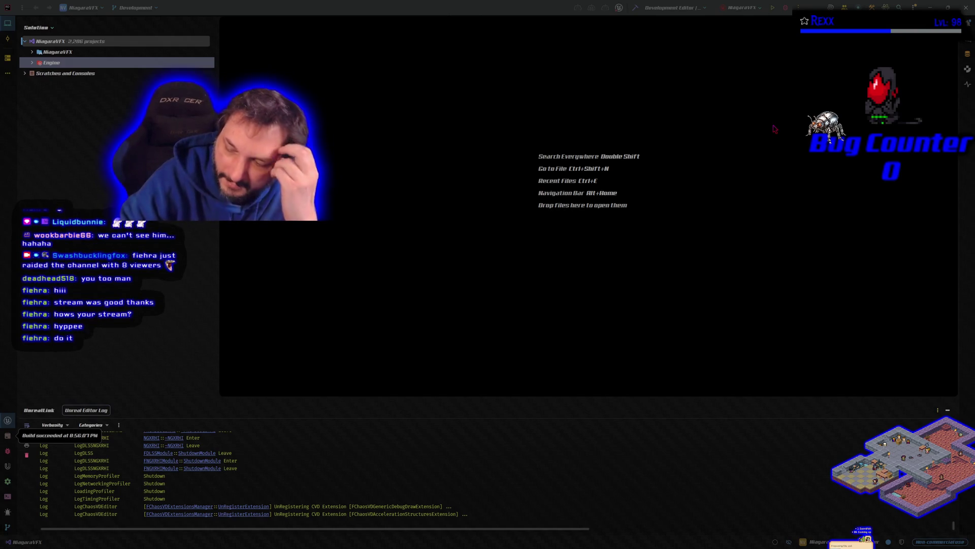
- Focus the empty Rider project window and close it
click(500, 10)
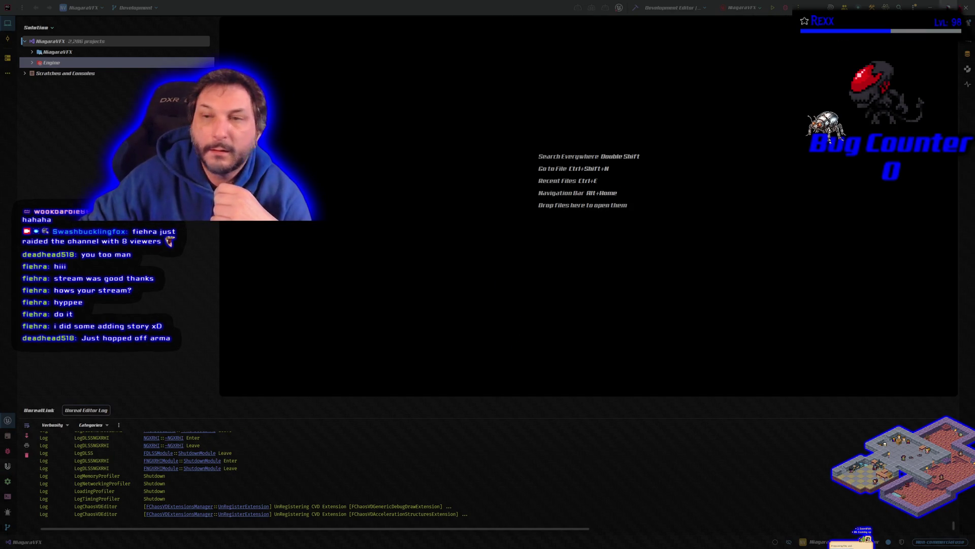
click(966, 7)
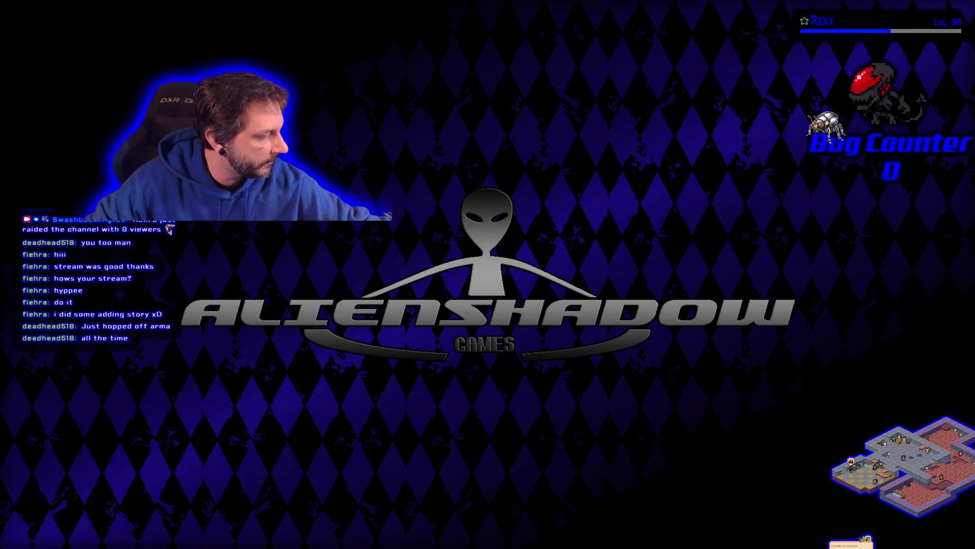
- Bring up the music playback controls and skip to the next song
key(XF86AudioPlay)
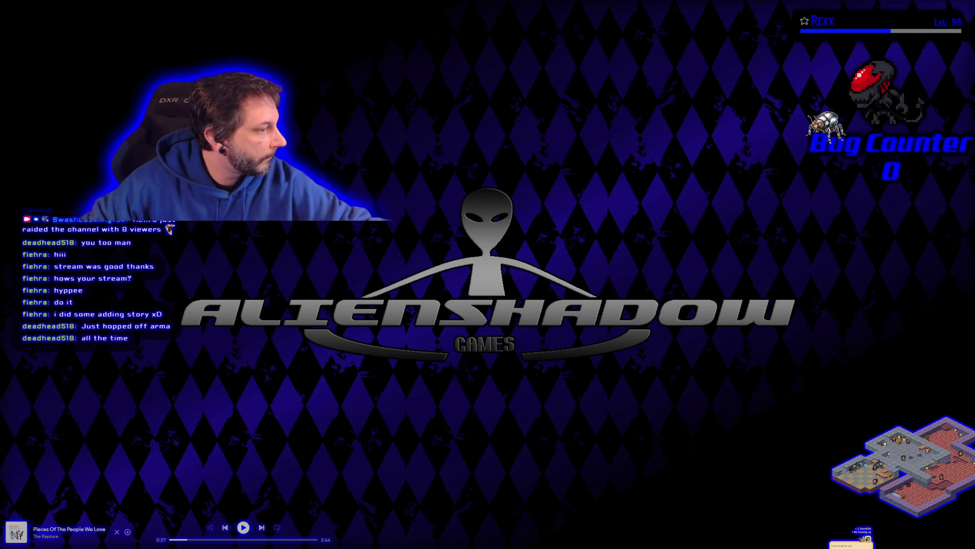
key(XF86AudioNext)
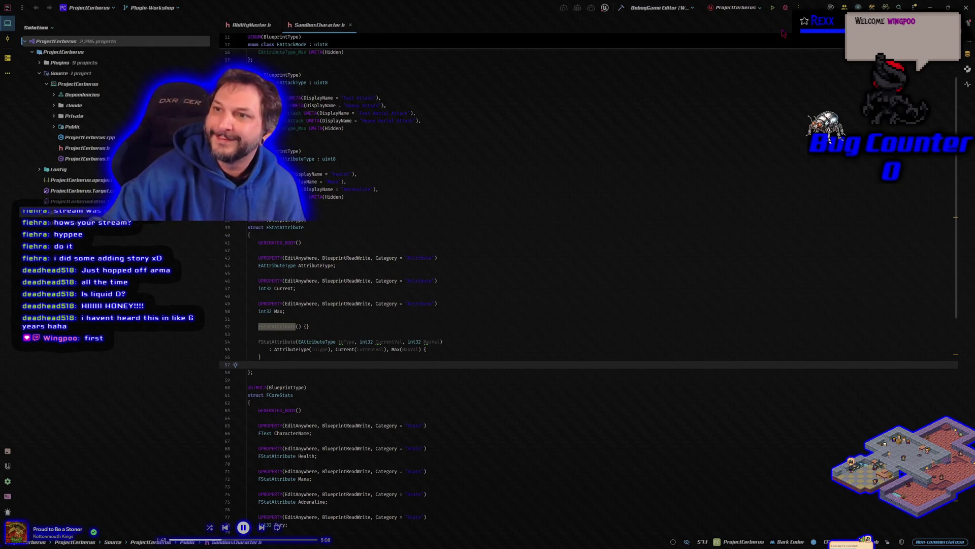
- Build and launch the ProjectCerberus DebugGame Editor from Rider
click(785, 11)
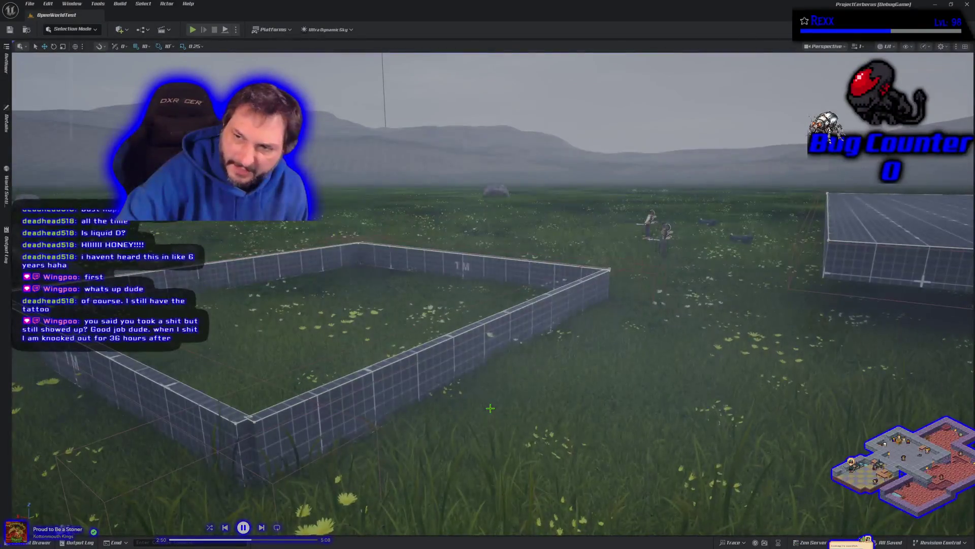
drag(490, 408, 356, 376)
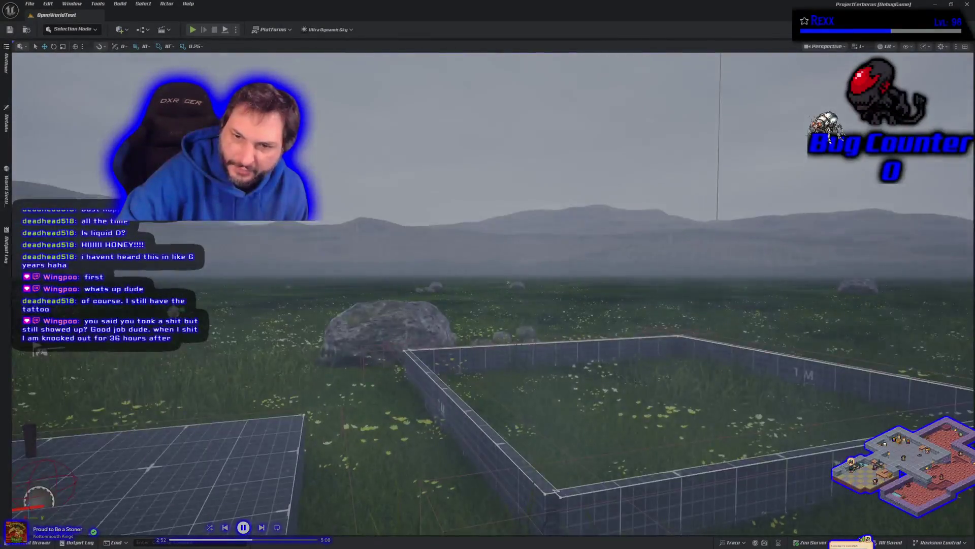
mouse_move(667, 354)
mouse_down()
mouse_move(691, 354)
mouse_move(667, 354)
mouse_up()
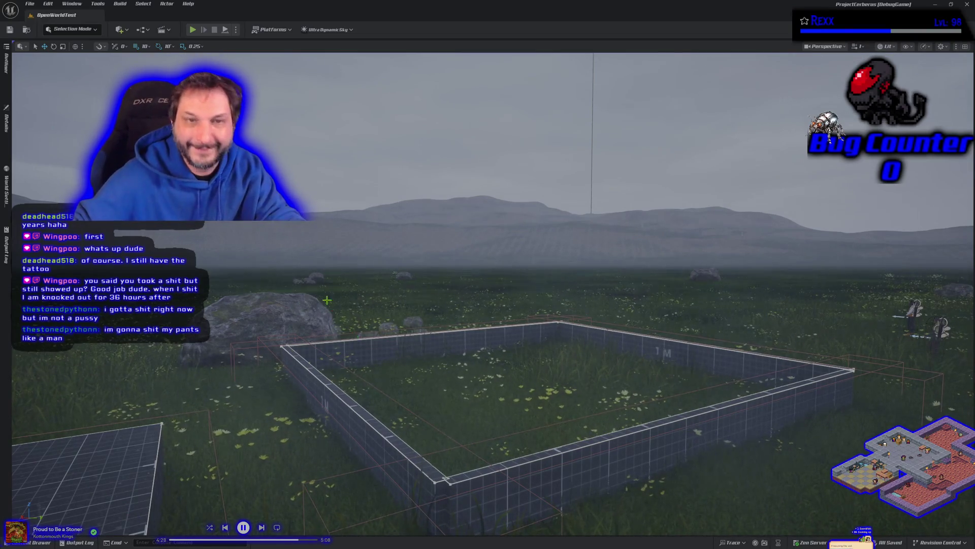
- Pull the camera back over the blockout buildings and start Play in Editor with Alt+P
mouse_move(327, 301)
mouse_down()
mouse_move(349, 319)
mouse_move(351, 345)
mouse_move(355, 325)
mouse_move(357, 355)
mouse_move(355, 325)
mouse_move(406, 320)
mouse_move(411, 292)
mouse_up()
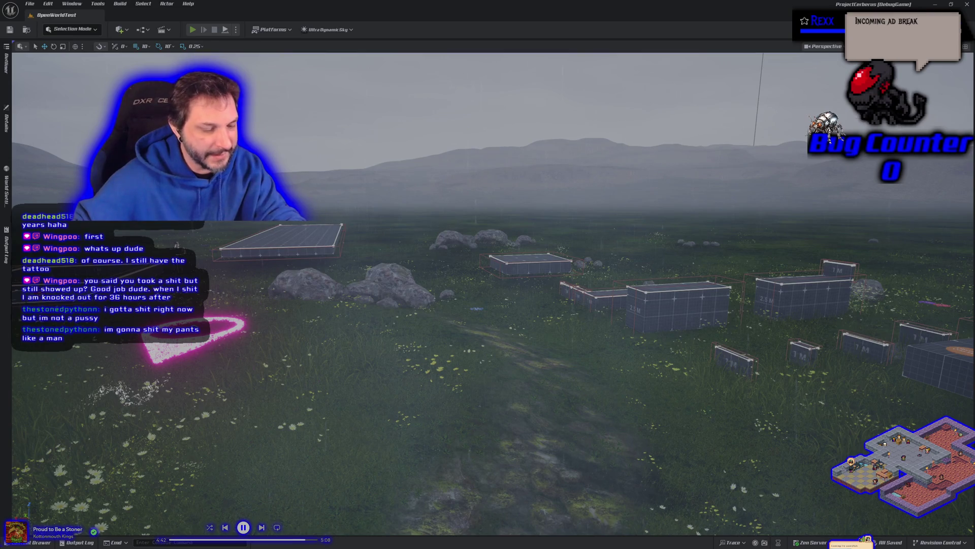
key(alt+p)
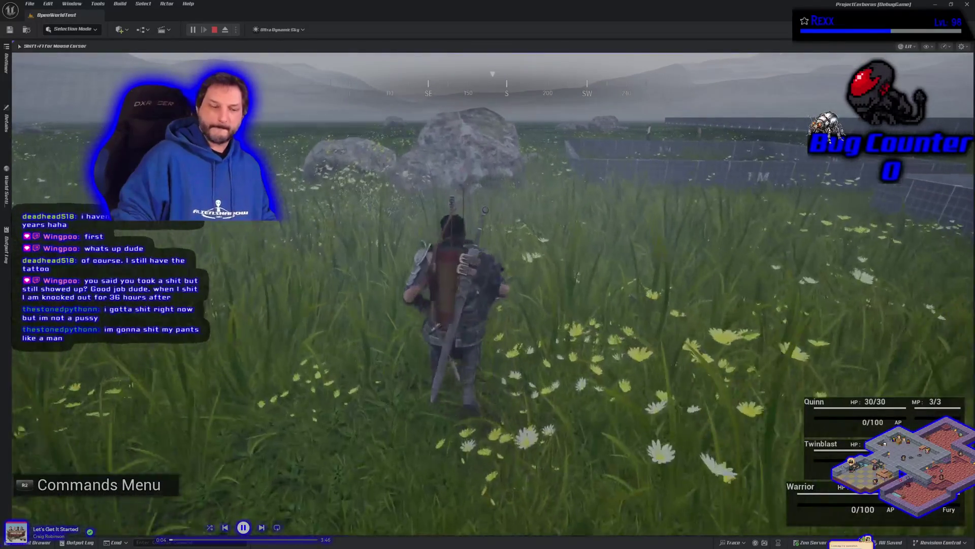
- Stop the play-test and return to the OpenWorldTest editor viewport
key(Escape)
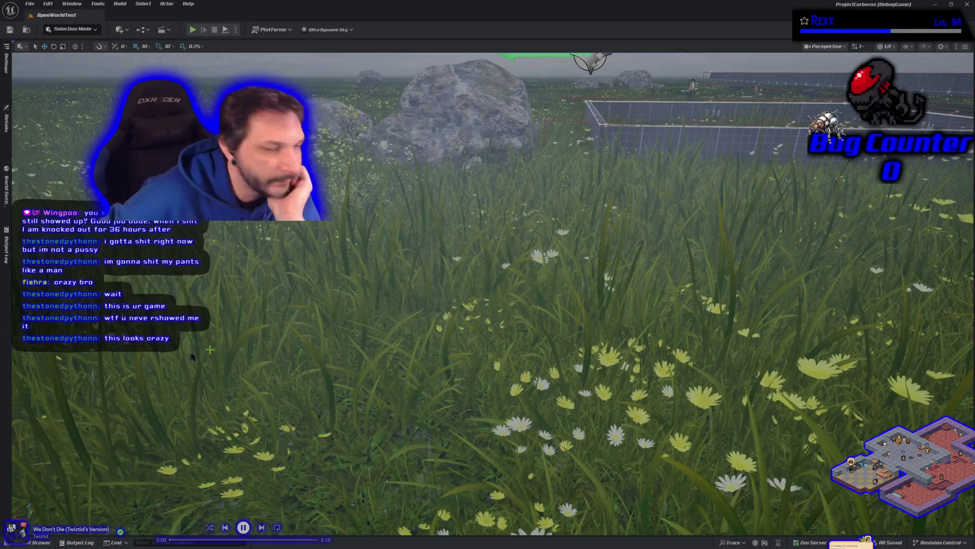
drag(272, 340, 310, 337)
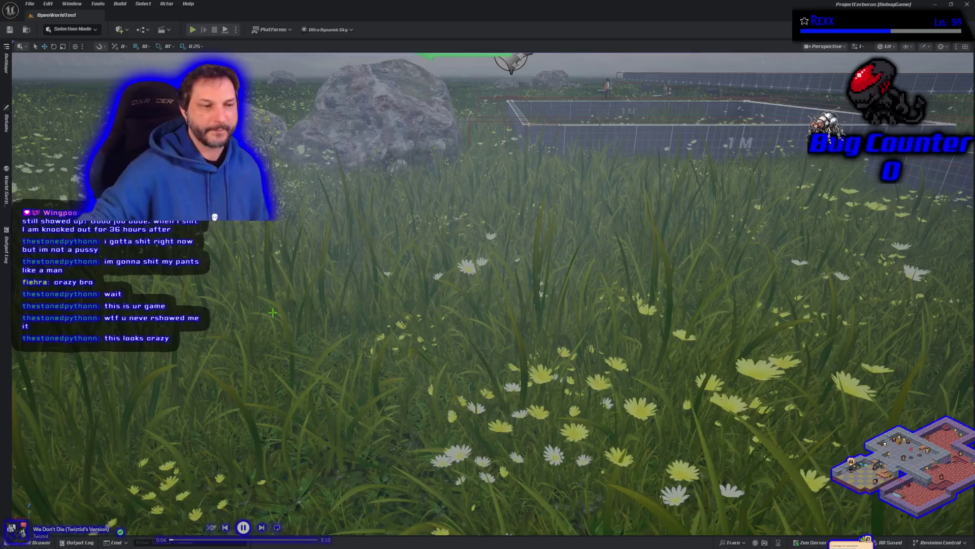
key(alt+p)
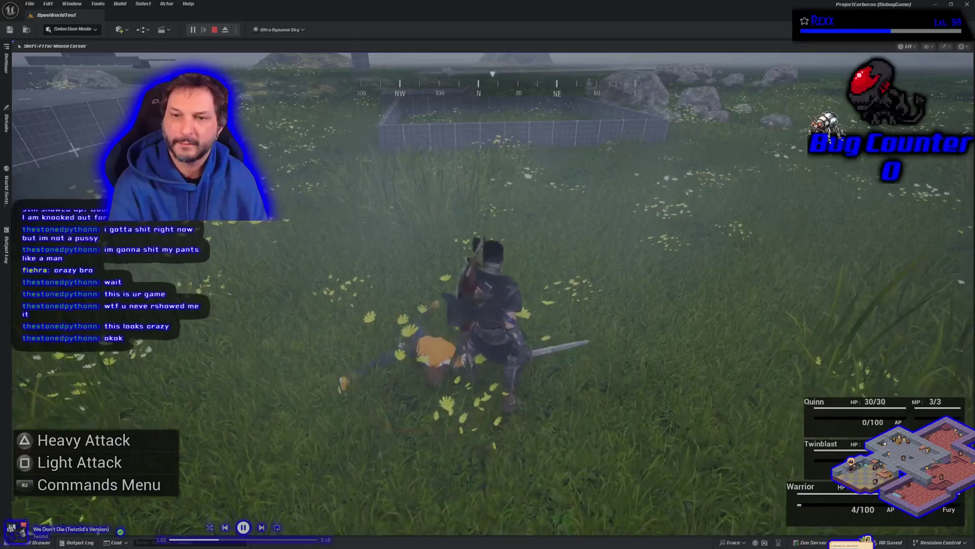
key(Escape)
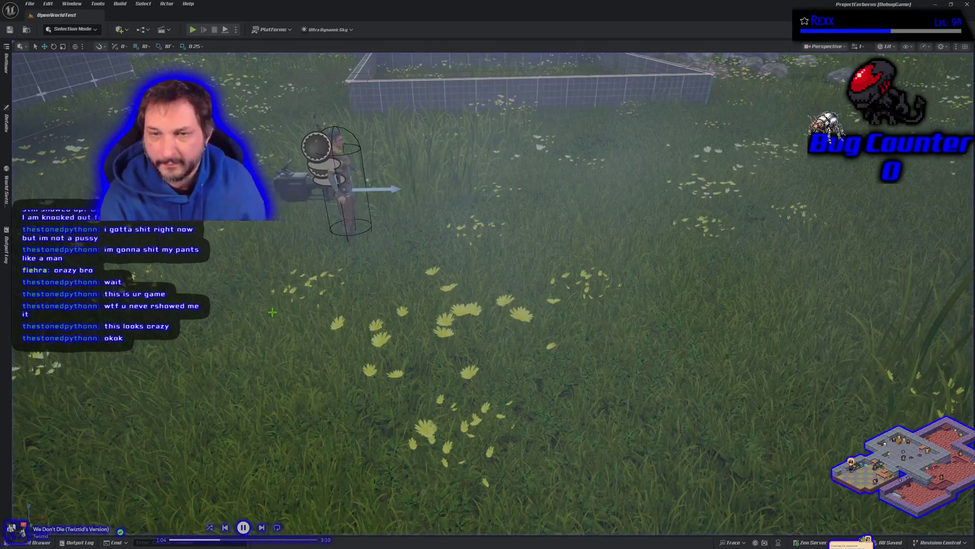
- Start another Play in Editor session of the OpenWorldTest level
key(alt+p)
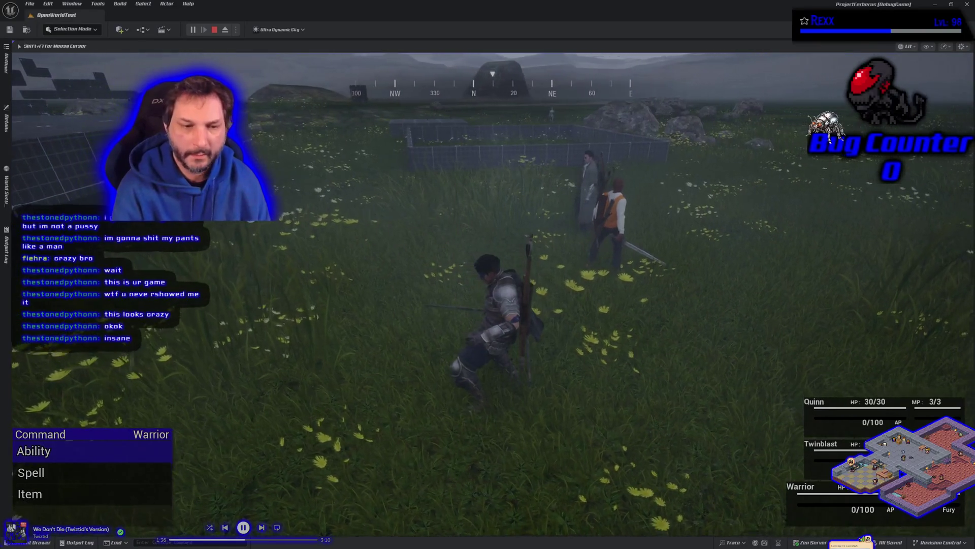
- Cast the warrior's Fireball spell on an enemy target, then stop the play session
key(Down)
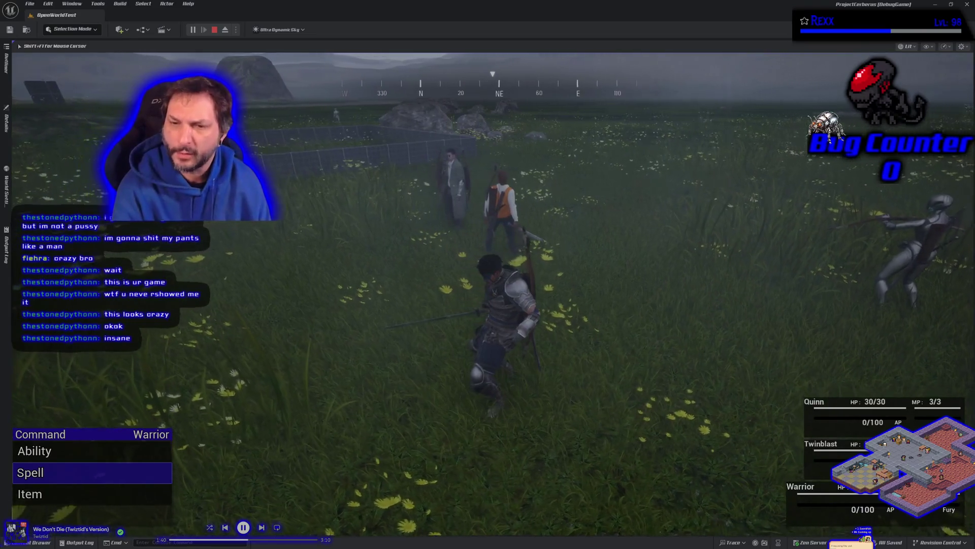
key(Down)
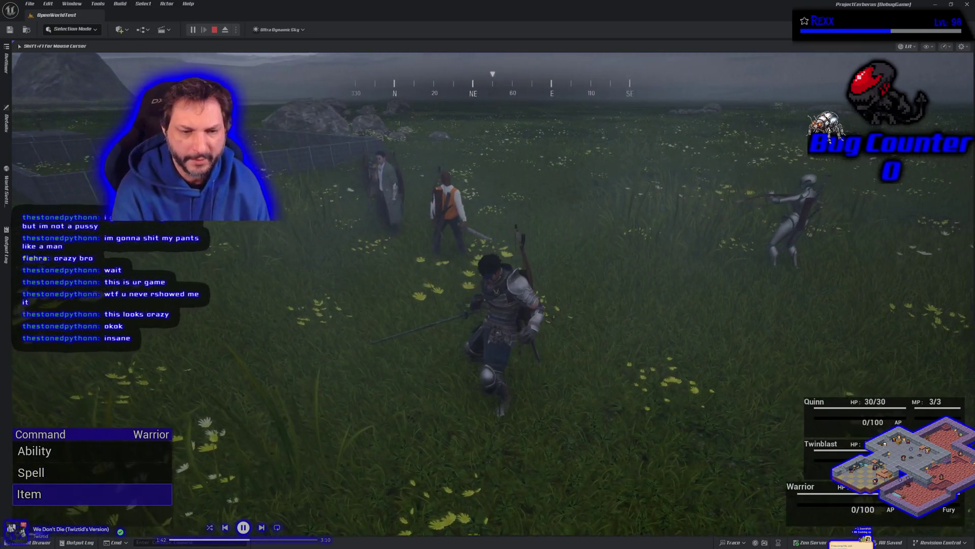
key(Up)
key(Return)
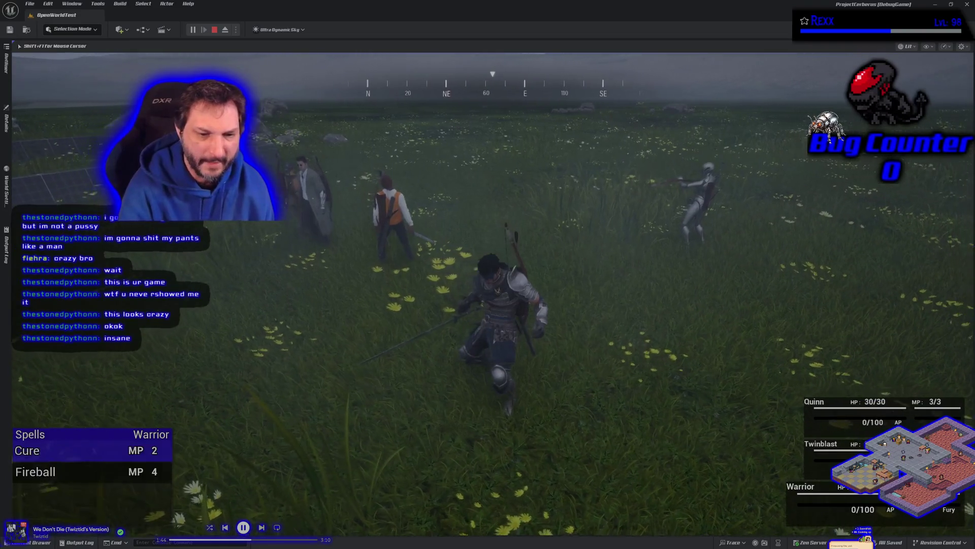
key(Return)
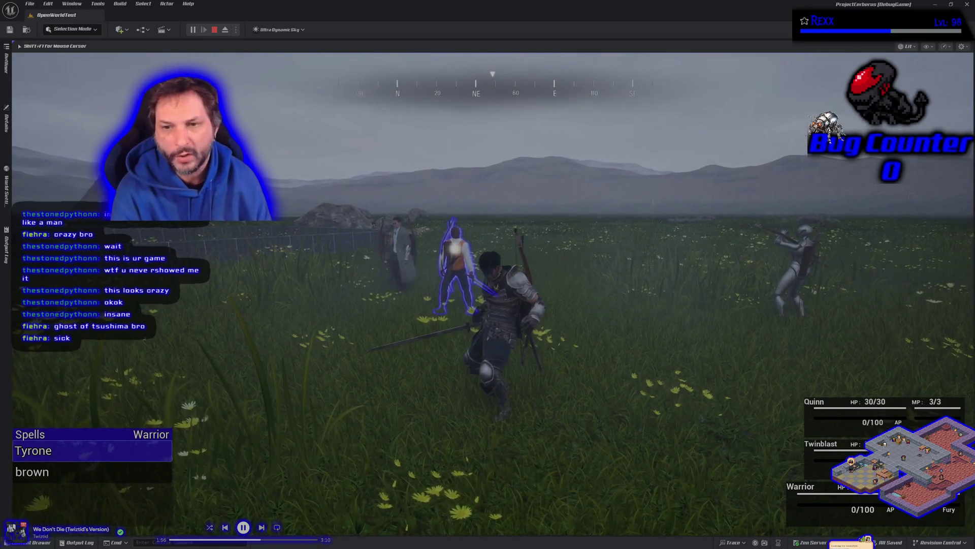
key(Escape)
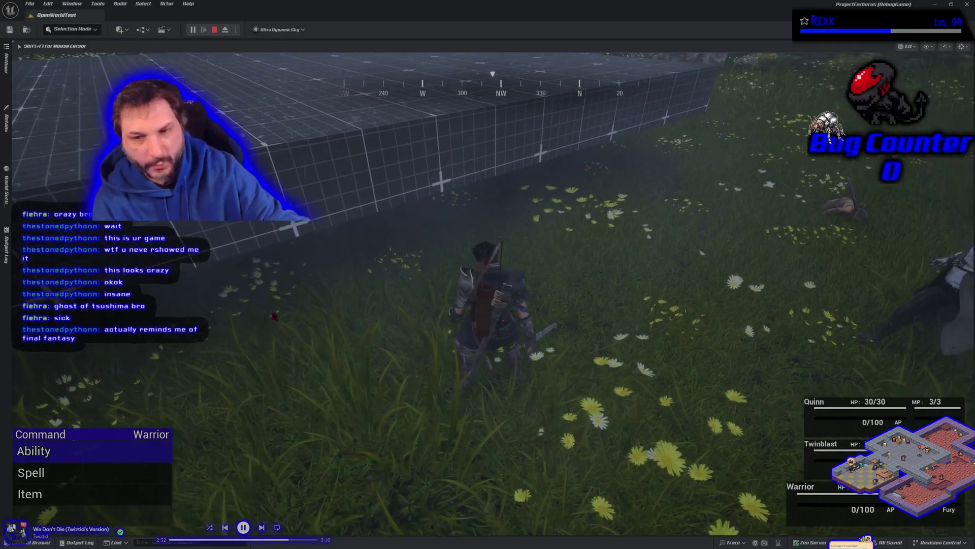
key(Escape)
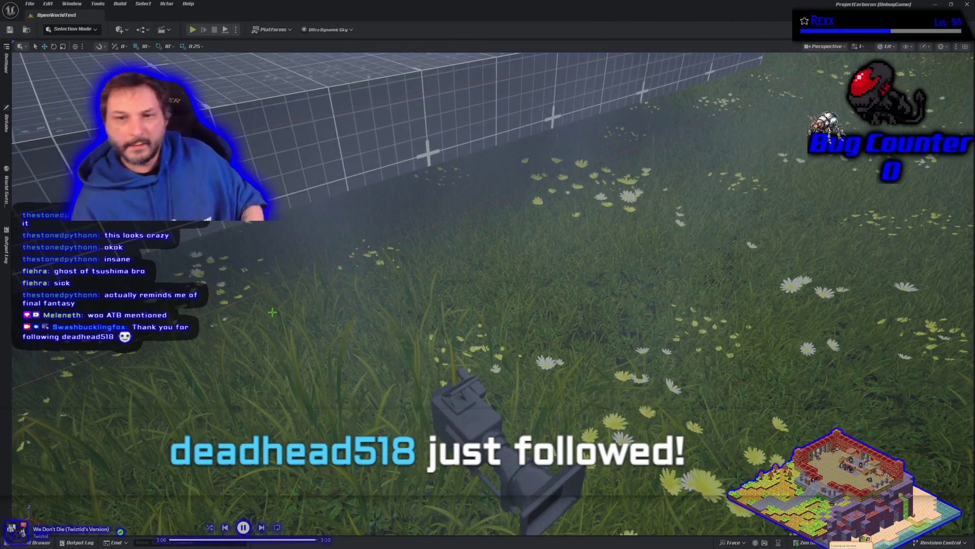
- Run two Play in Editor combat tests, moving the character through the grass, stopping each with Esc
key(alt+p)
key(w)
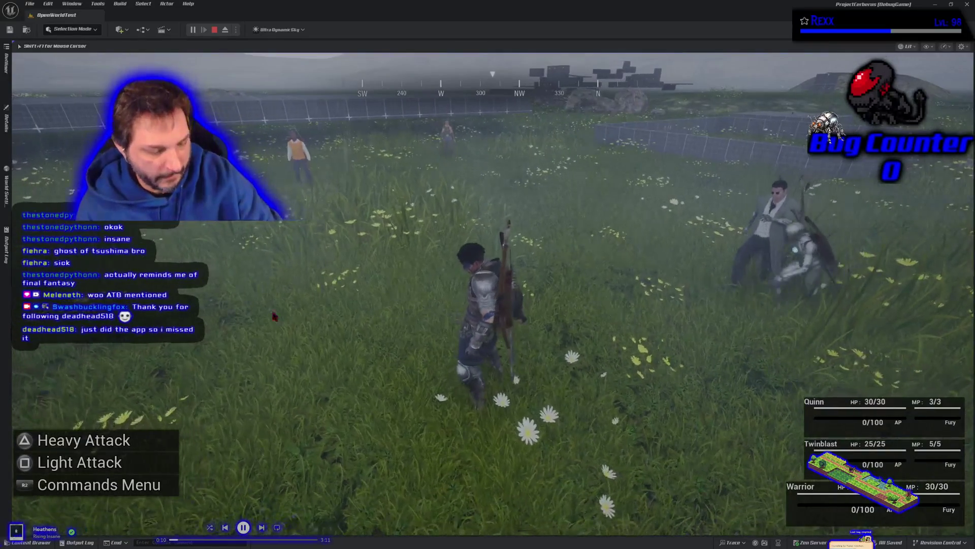
key(Escape)
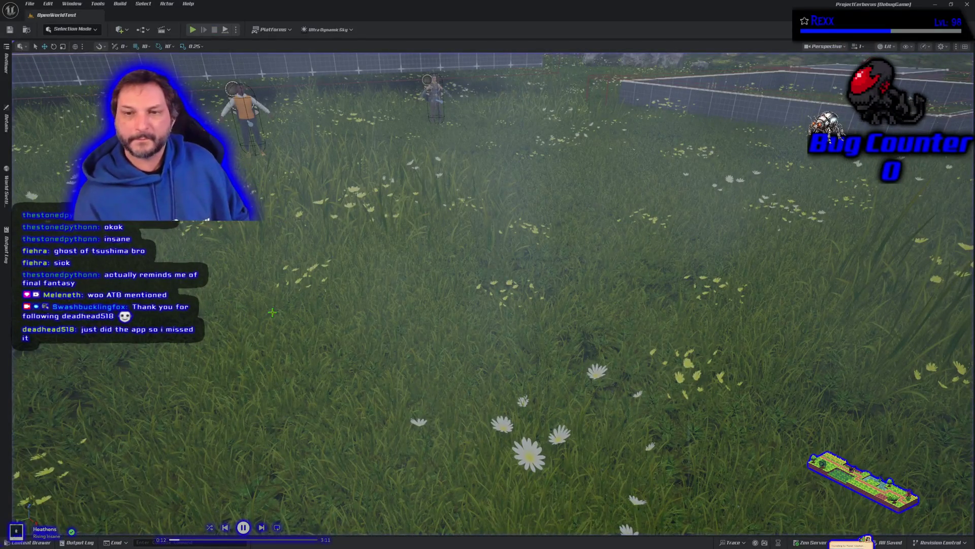
key(alt+p)
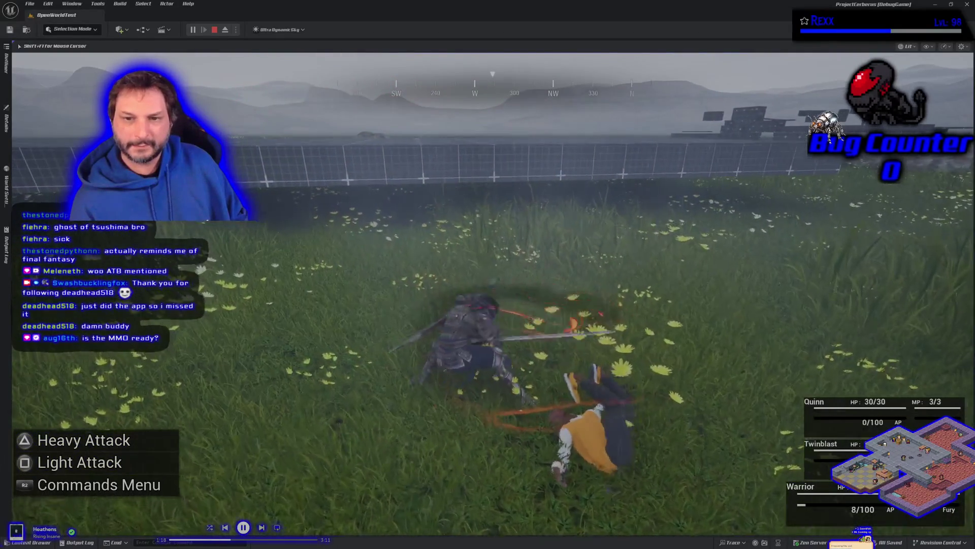
key(Escape)
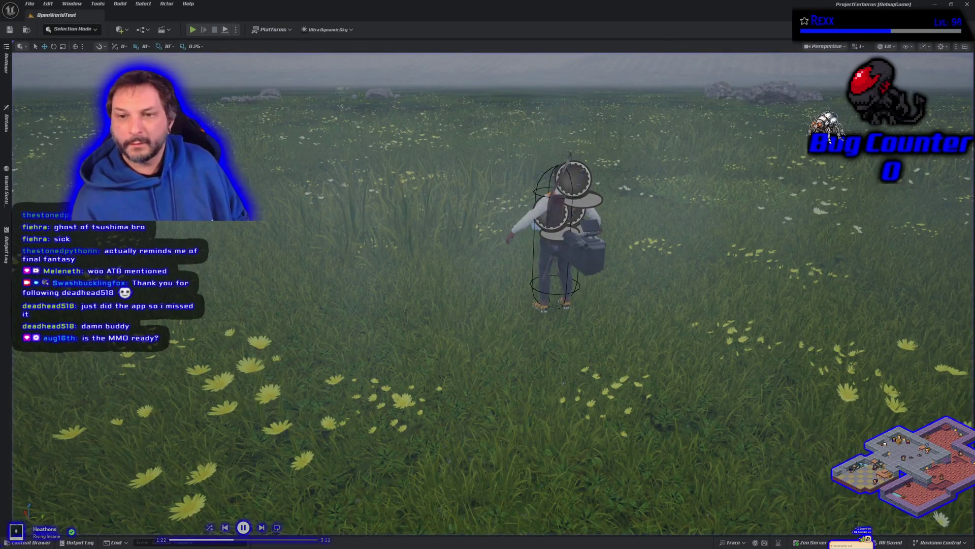
- Start a play test, stop it, then relaunch Play in Editor with Alt+P
key(alt+p)
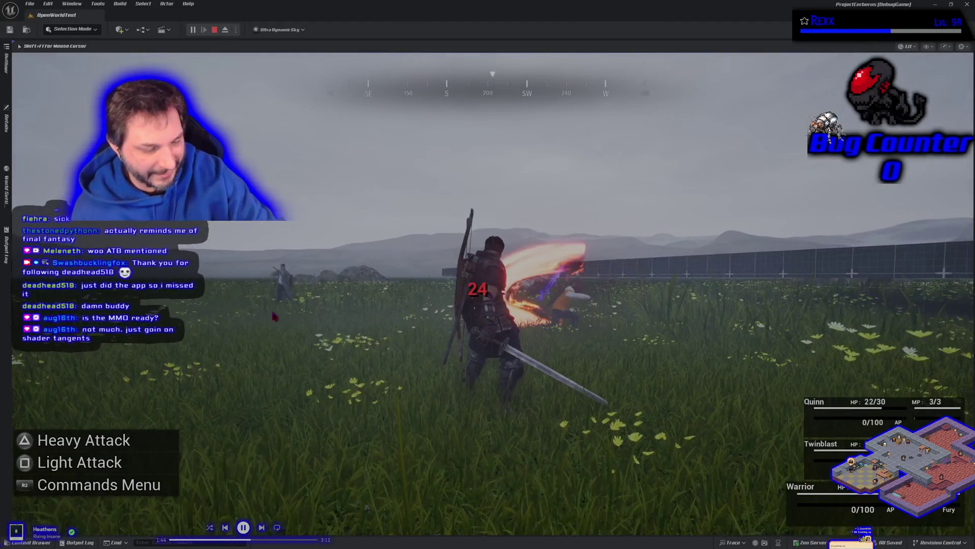
key(Escape)
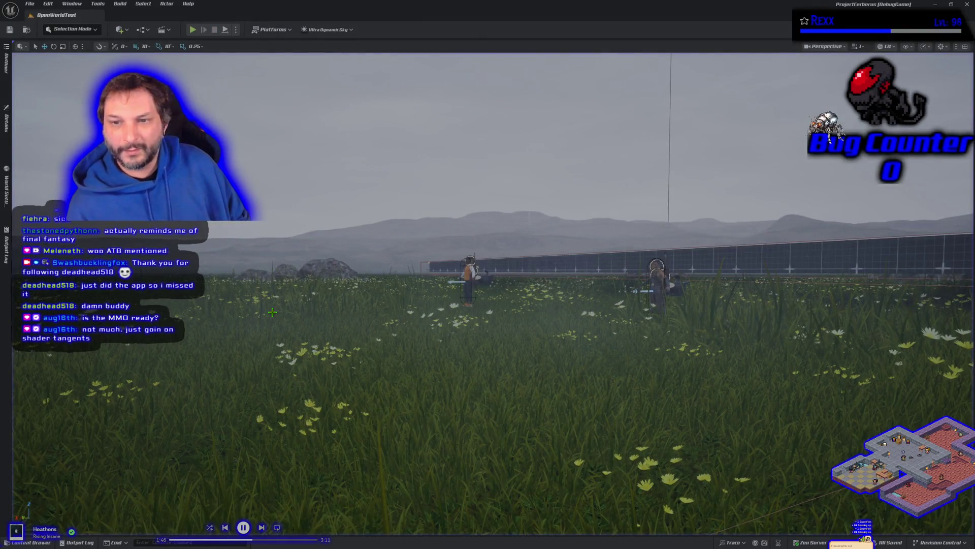
key(alt+p)
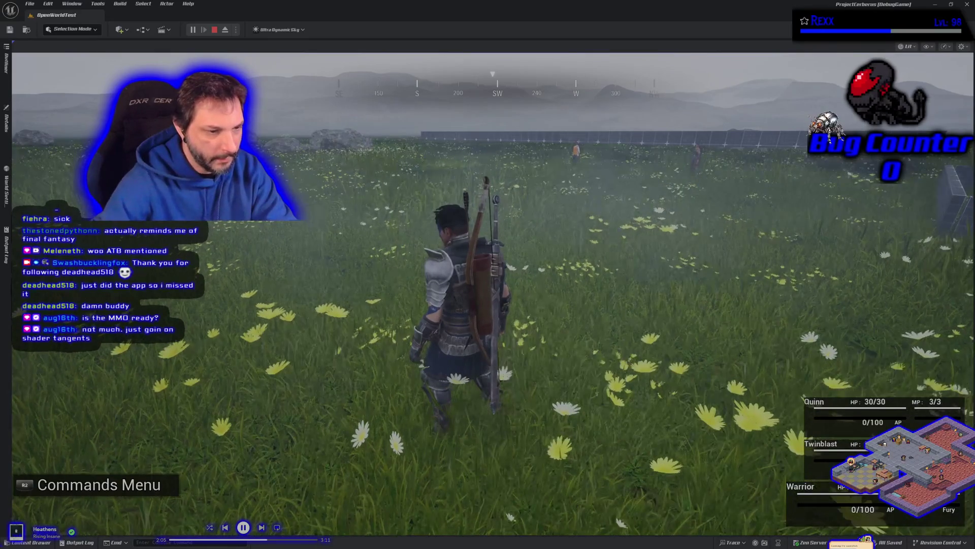
right_click(166, 301)
- Dismiss the chat overlay menu to resume the game, then end the play test
click(253, 250)
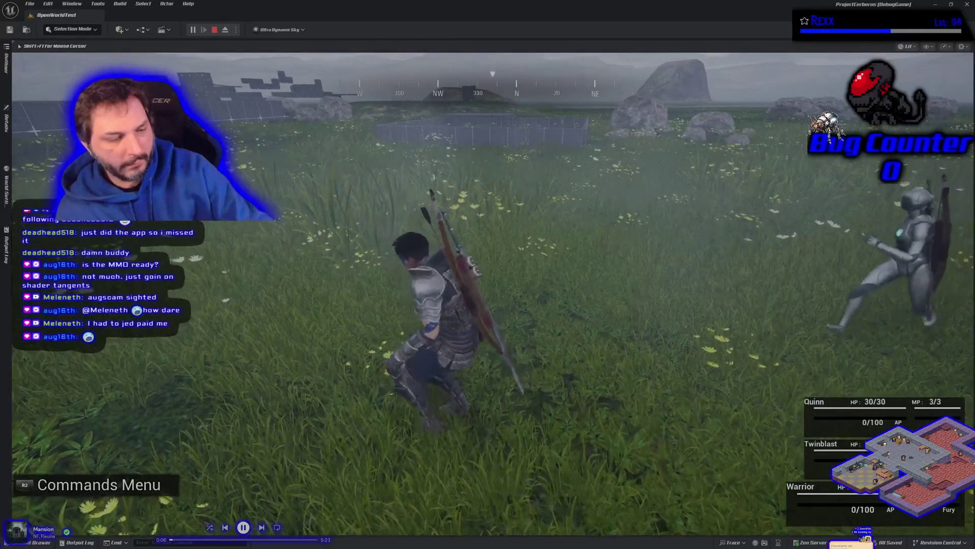
key(Escape)
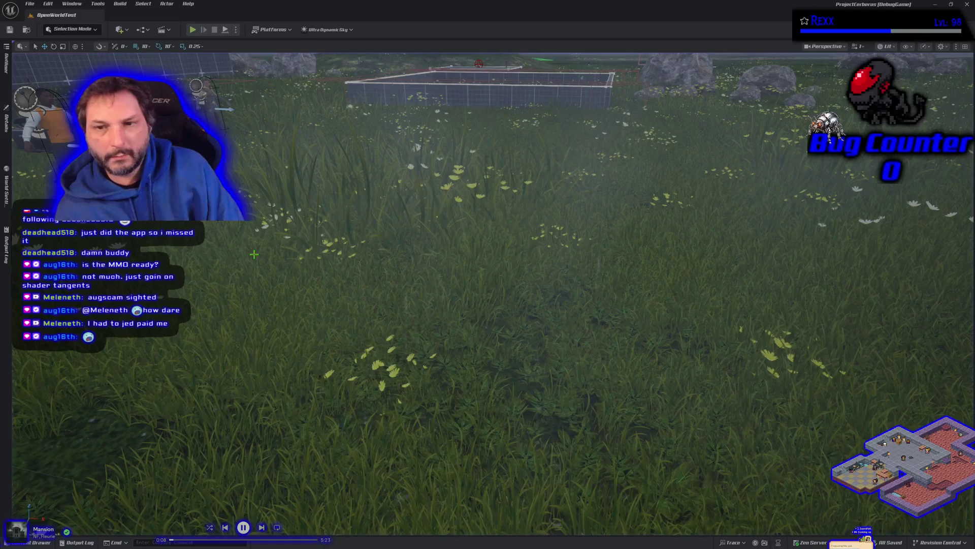
- Run one more play test, then view HighresScreenshot00000.png maximized in the image viewer
key(alt+p)
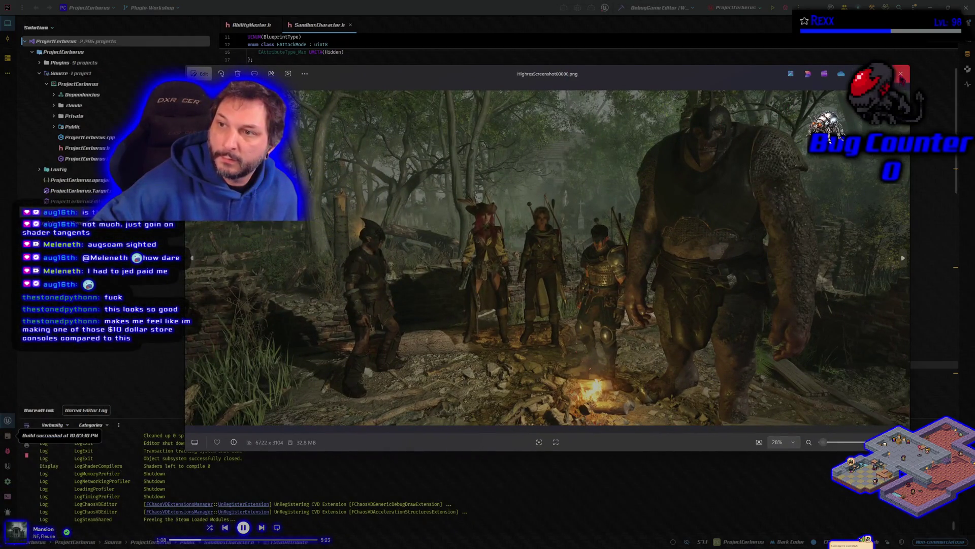
click(878, 74)
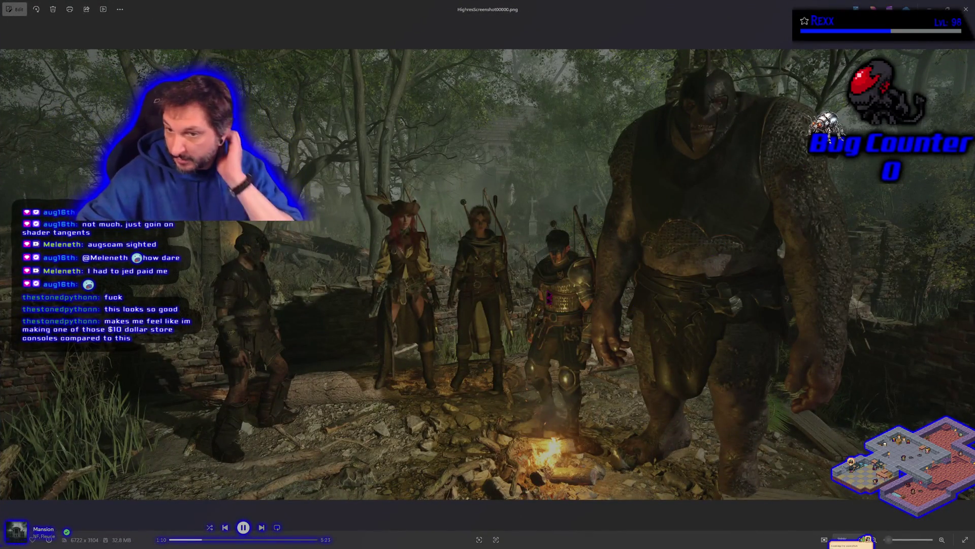
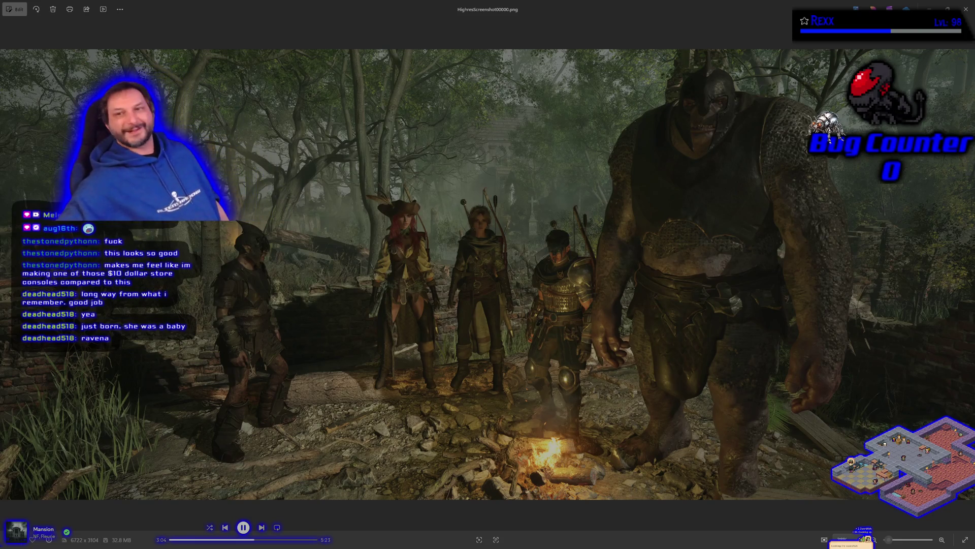
- Close the Windows Photos screenshot viewer to reveal the Rider editor
click(966, 9)
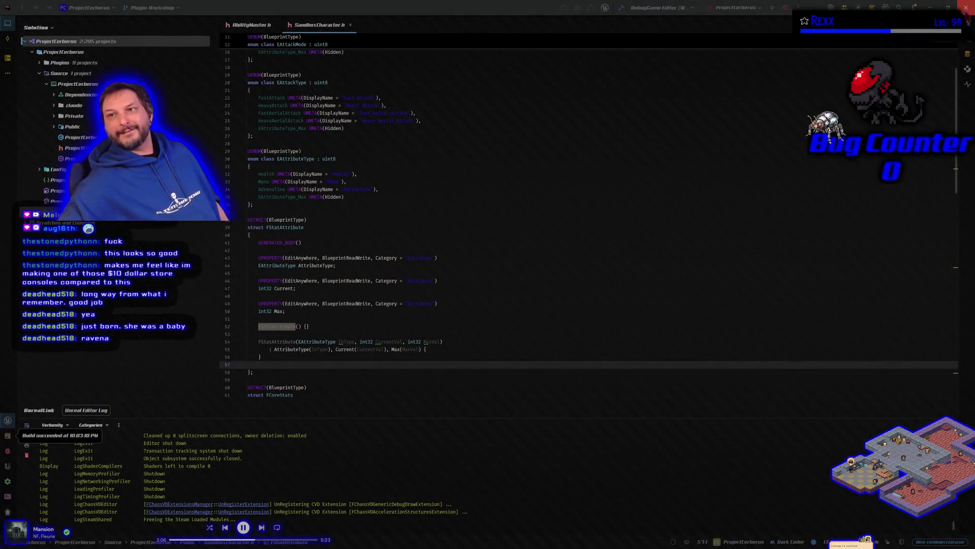
- Close the JetBrains Rider IDE
click(966, 9)
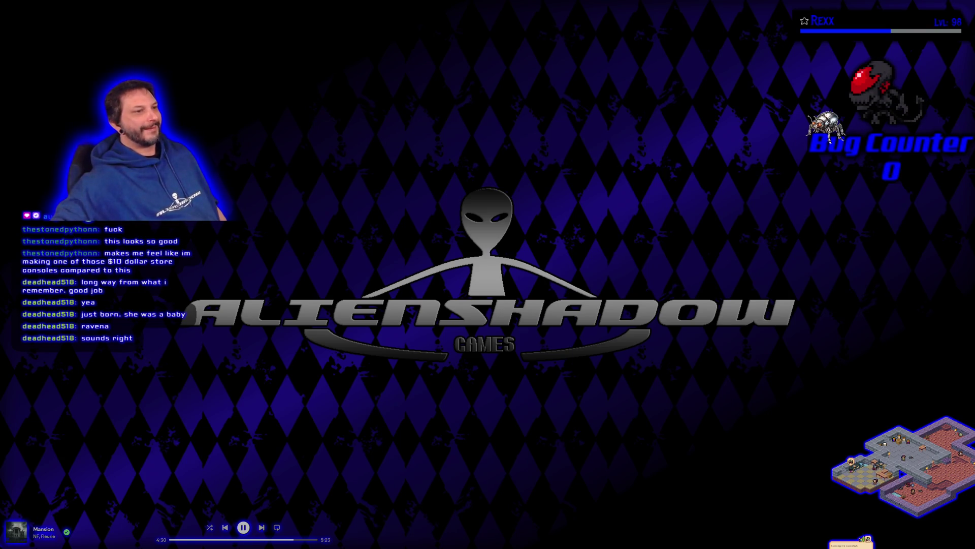
- Move the Thunder Strikes game window up to the top-centre of the screen
mouse_move(461, 191)
mouse_down()
mouse_move(315, 60)
mouse_move(470, 127)
mouse_move(486, 150)
mouse_move(489, 71)
mouse_move(462, 299)
mouse_move(489, 168)
mouse_move(461, 141)
mouse_up()
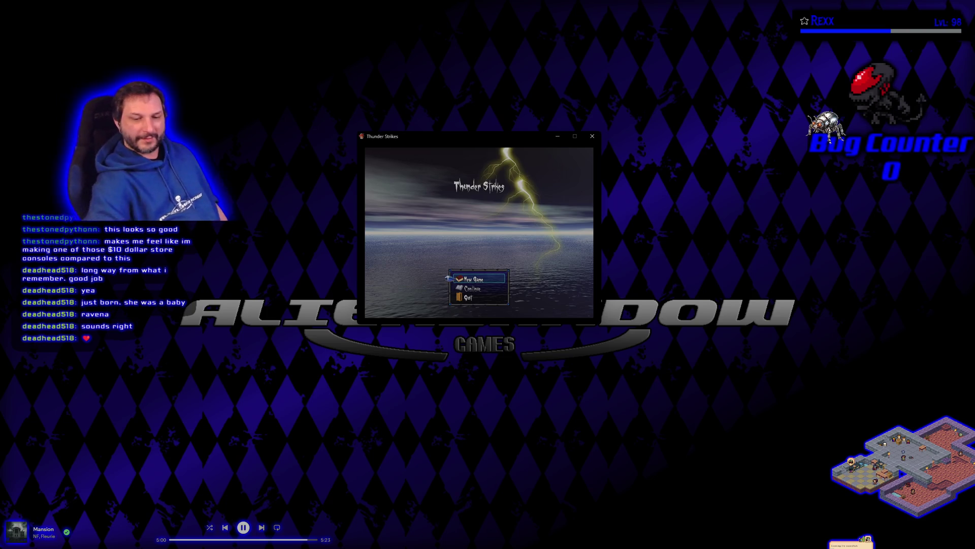
- Start a New Game from the Thunder Strikes title menu
key(Return)
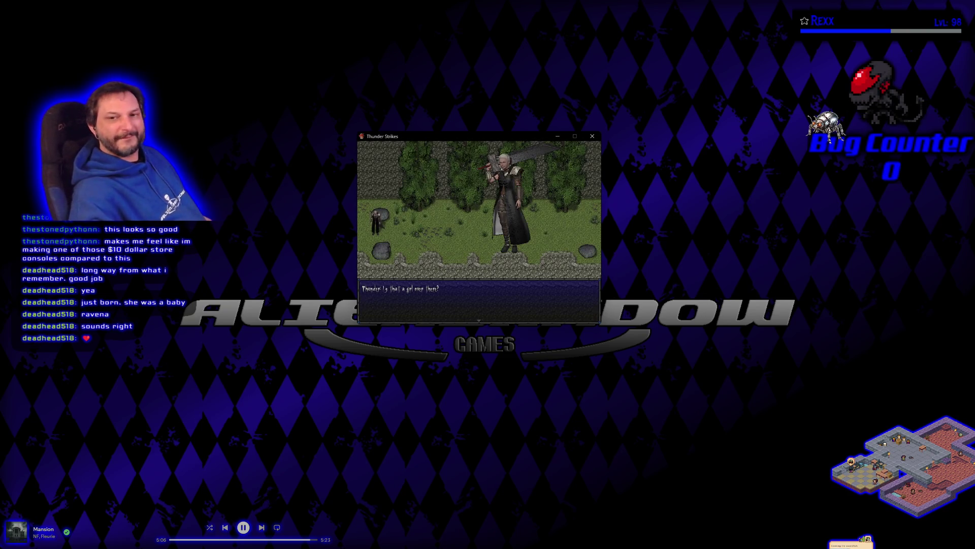
- Advance the opening dialogue and walk Thunder right to the fallen Dark Elf girl
key(Return)
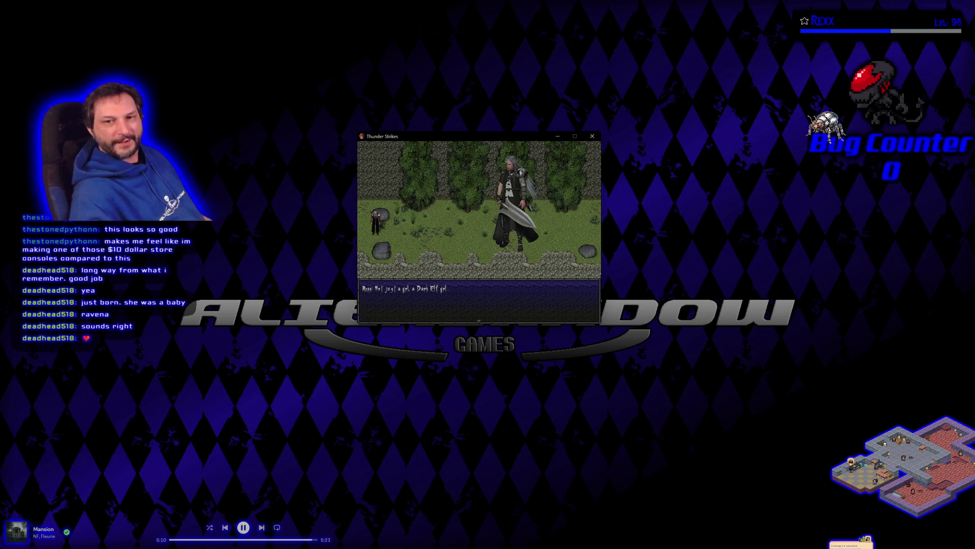
key(Return)
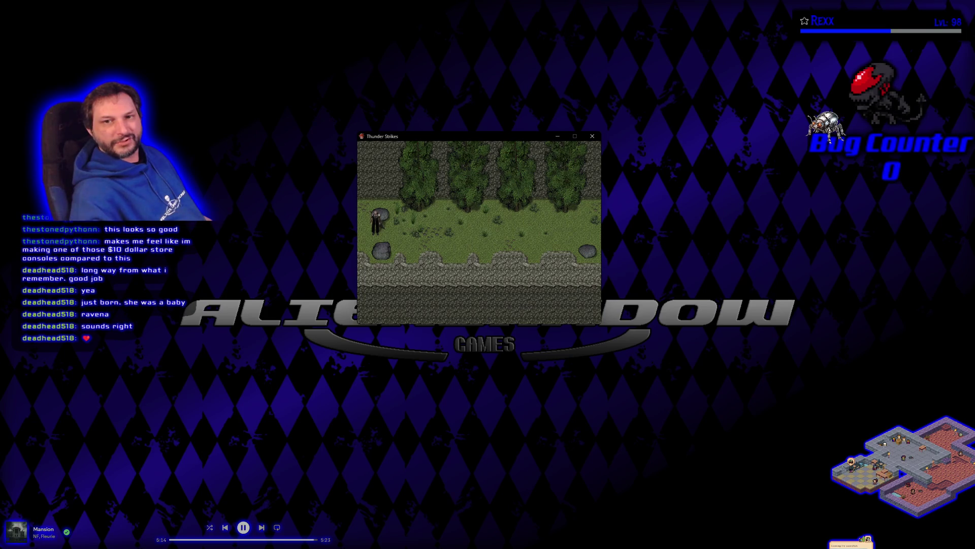
key(Right)
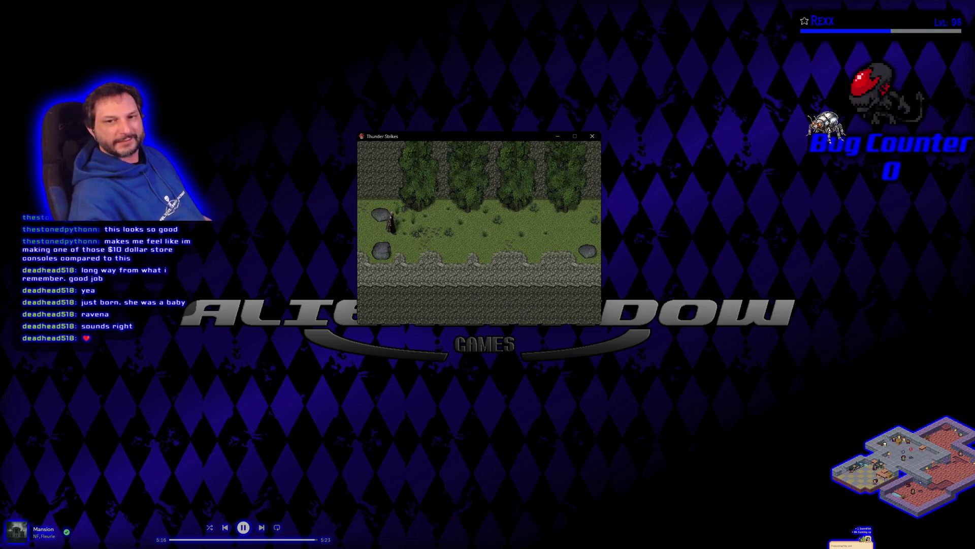
key(Right)
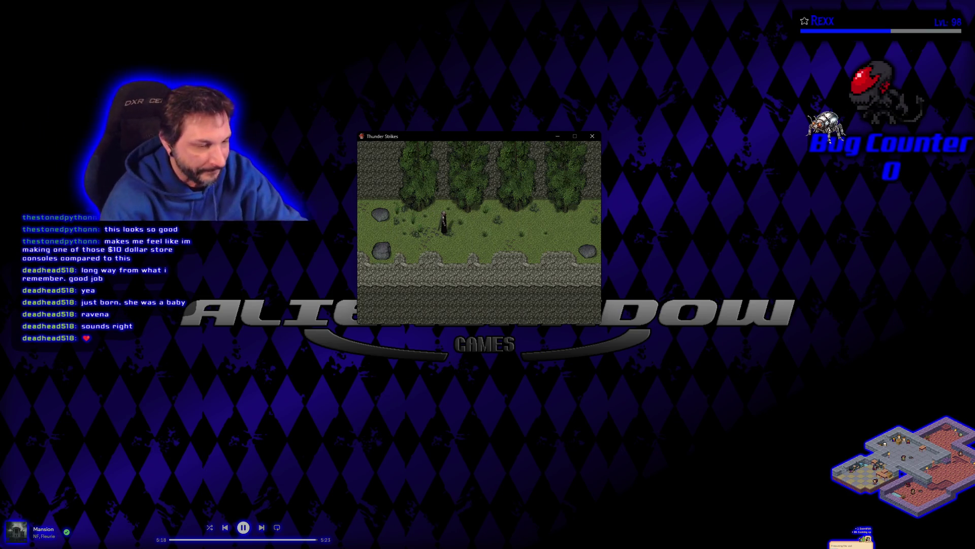
key(Right)
key(Right)
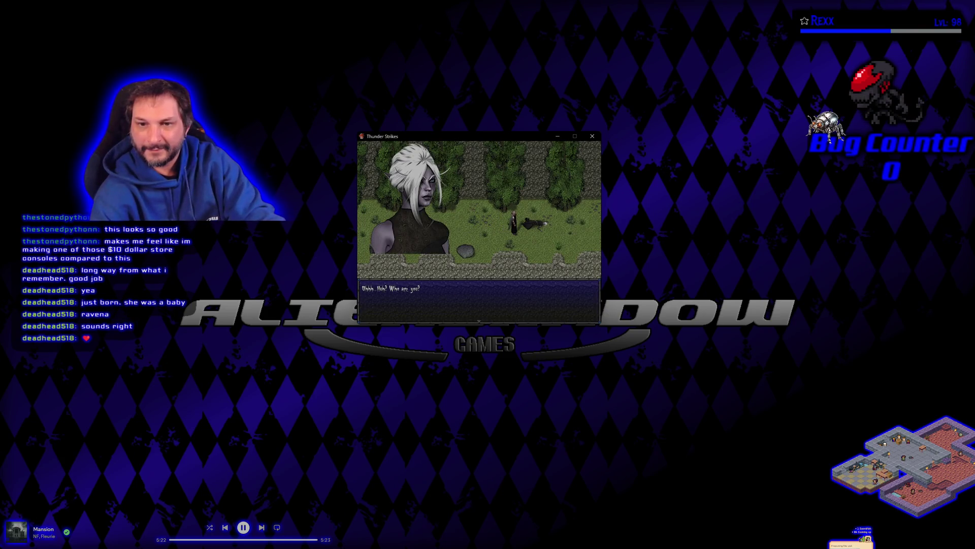
- Finish the Dark Elf conversation, walk left to the knight and dismiss his dialogue
key(Return)
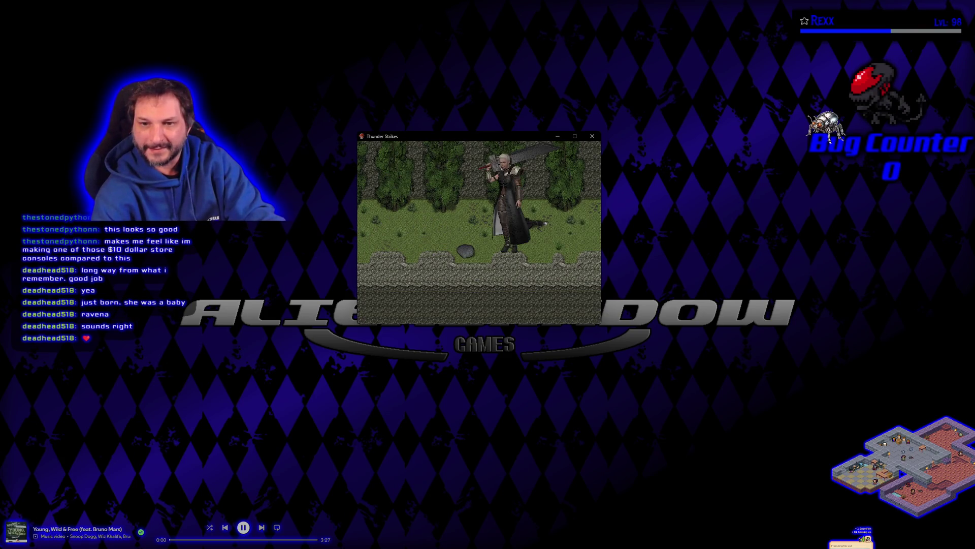
key(Return)
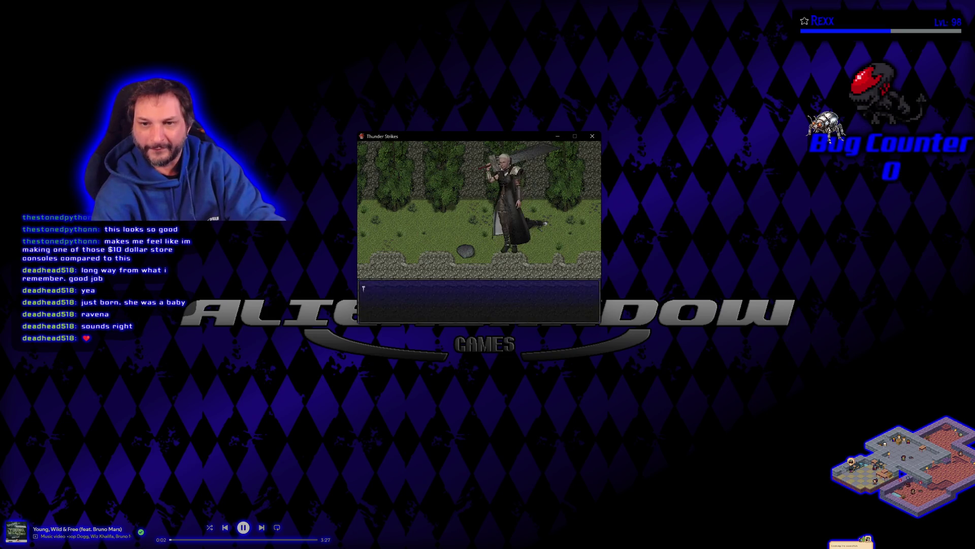
key(Return)
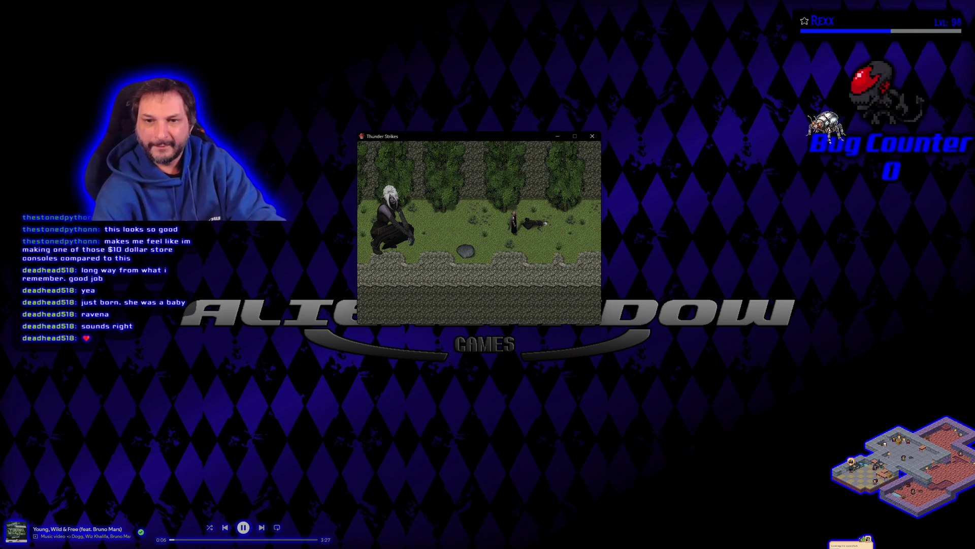
key(Return)
key(Left)
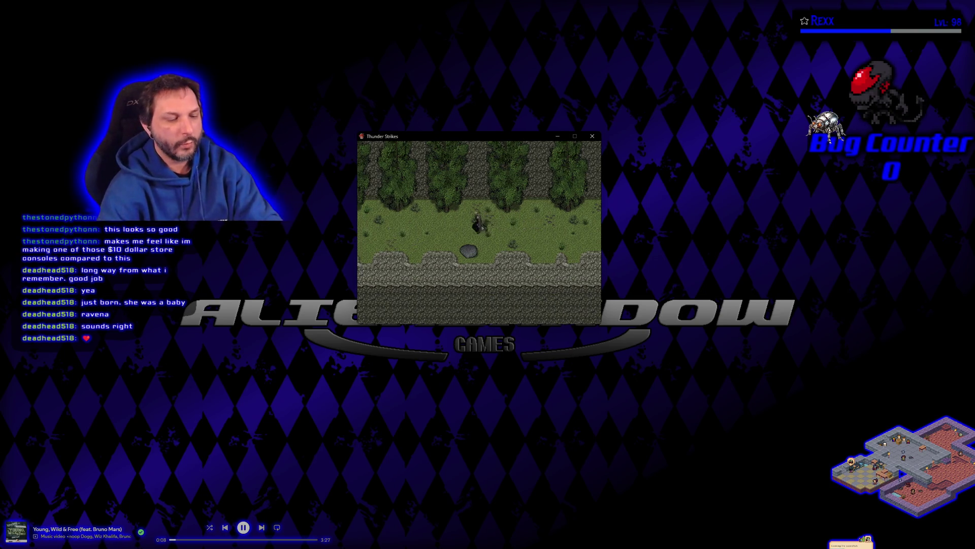
key(Left)
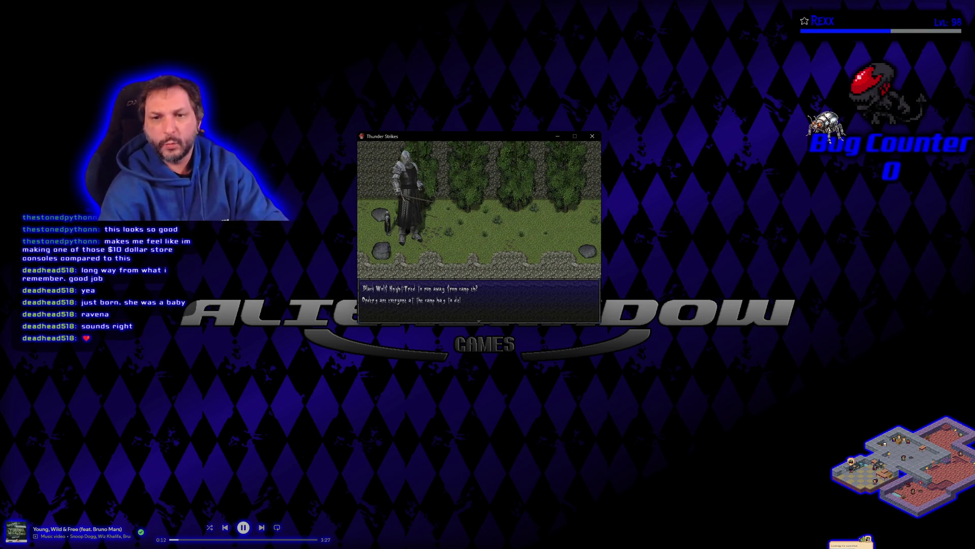
key(Return)
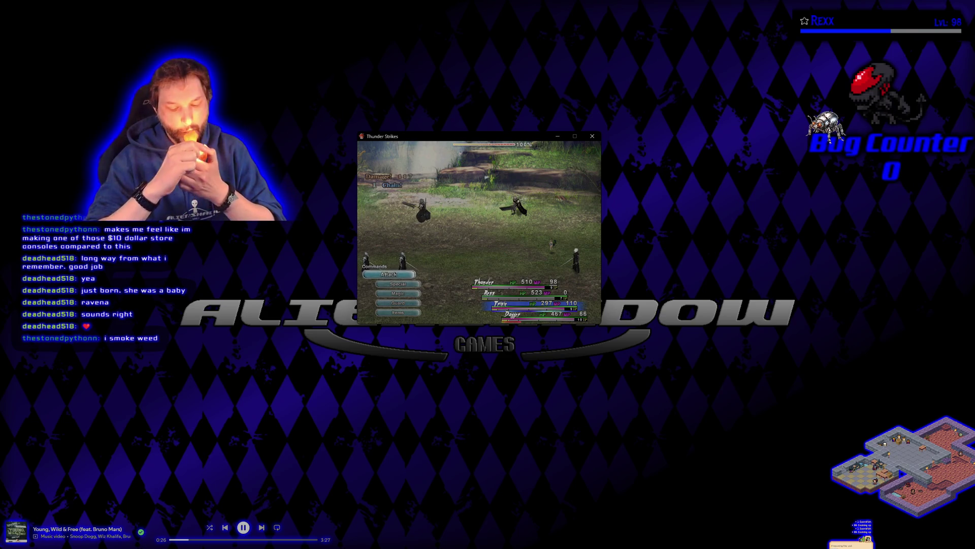
- Defeat the enemies with skills such as Double Attack, then continue to the level-up stats
key(Return)
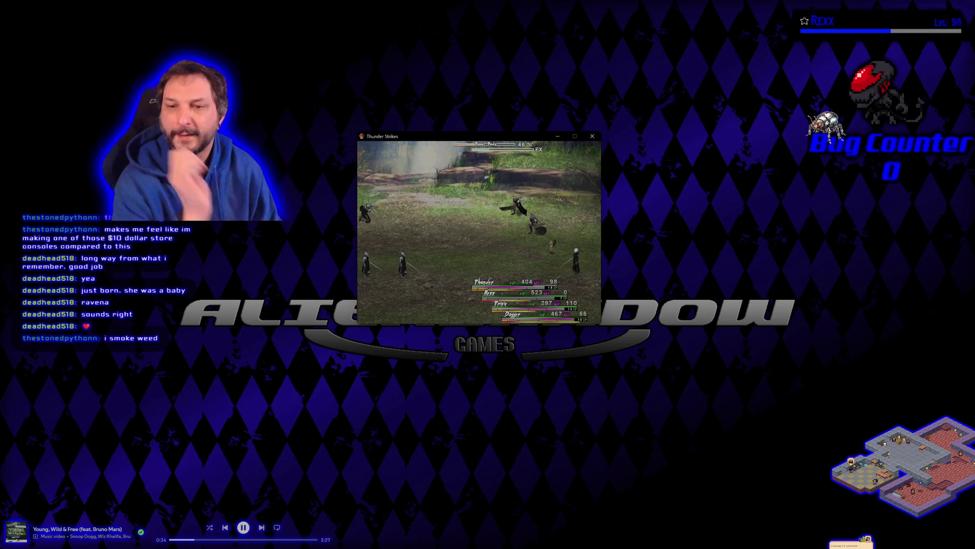
key(Down)
key(Return)
key(Return)
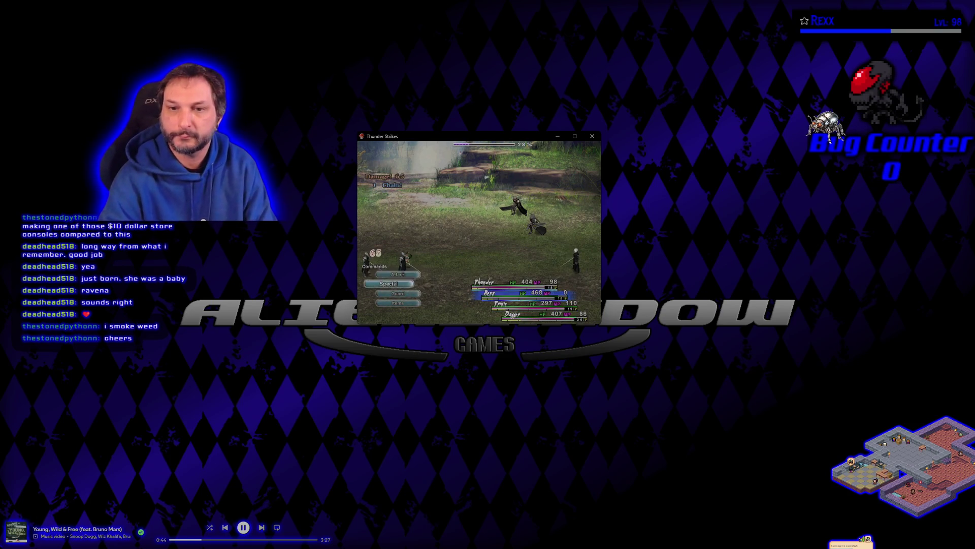
key(Return)
key(Return)
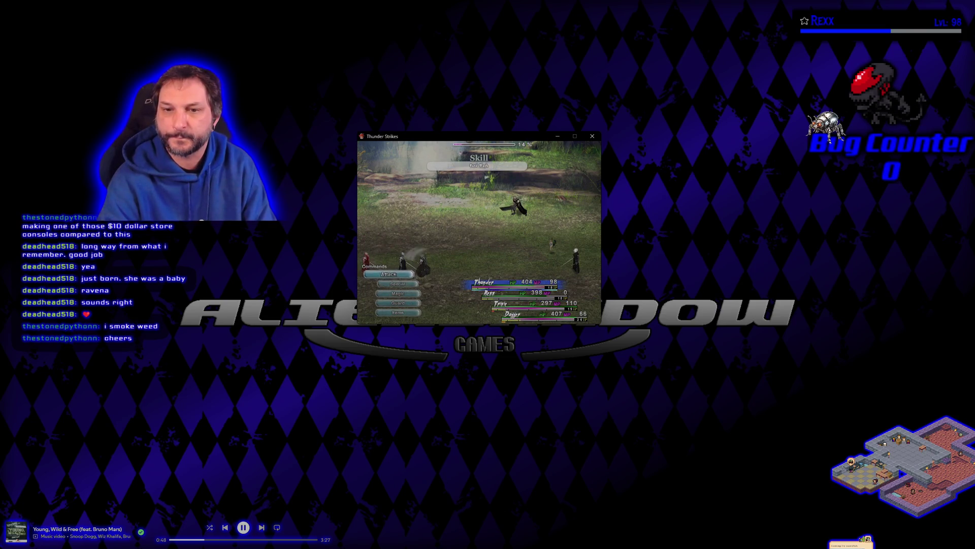
key(Return)
key(Return)
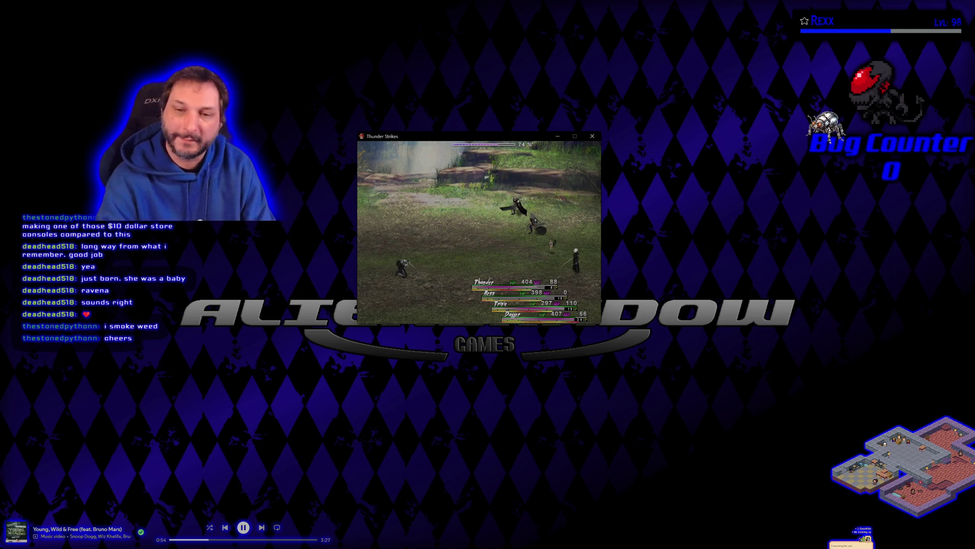
key(Return)
key(Return)
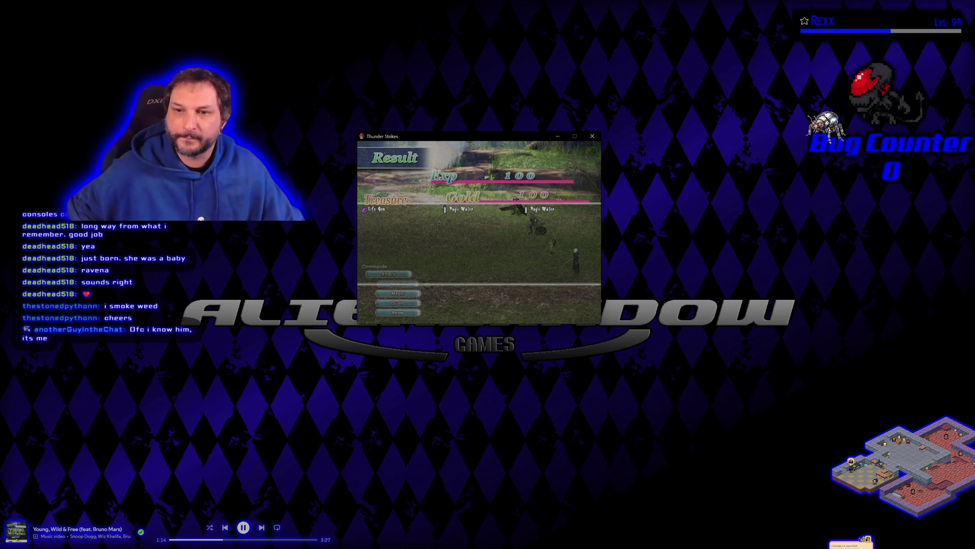
key(Return)
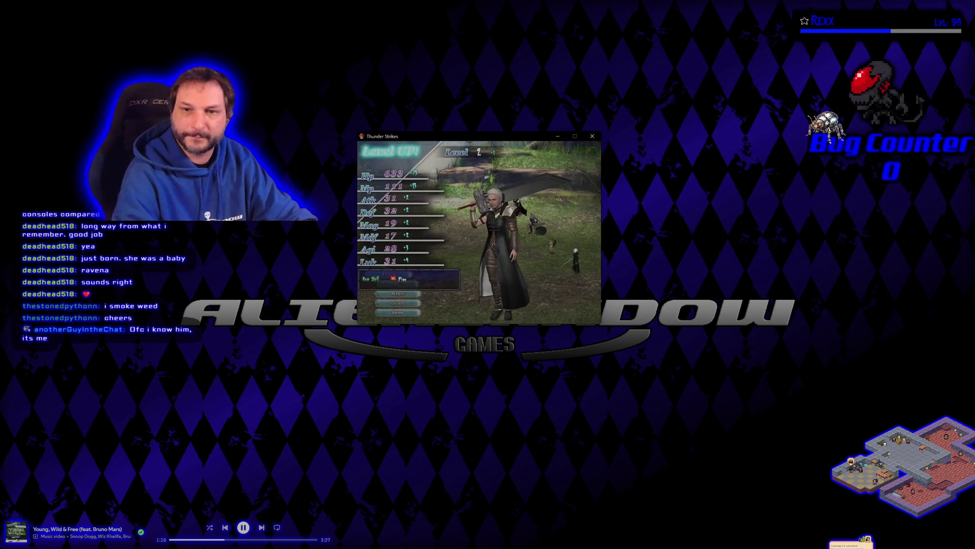
- Dismiss the level-up screen, walk through the night camp, open the party menu, then close the game
key(Return)
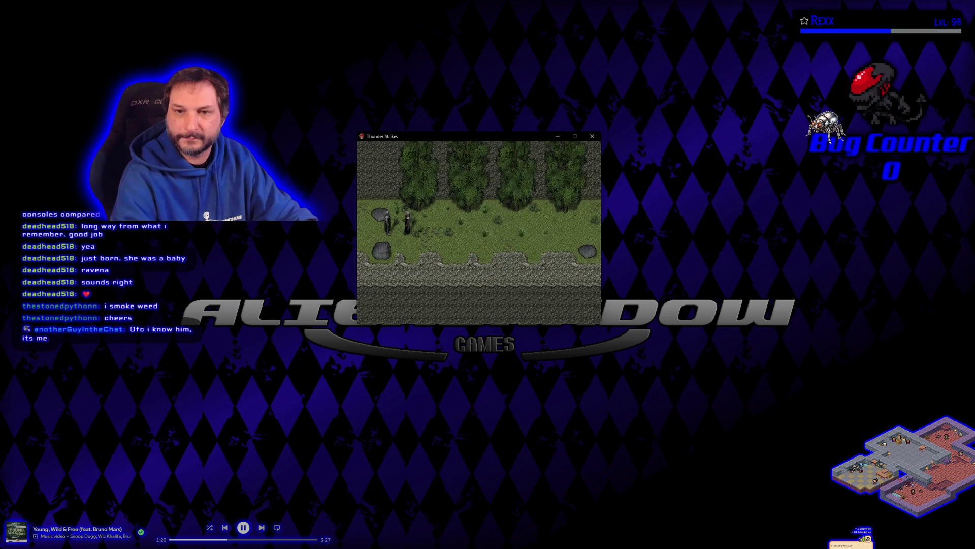
key(Return)
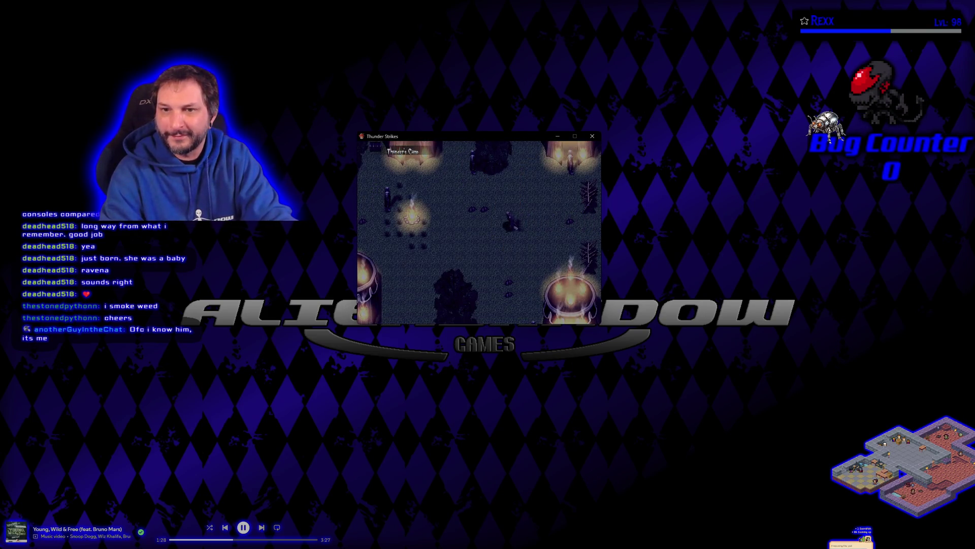
key(Left)
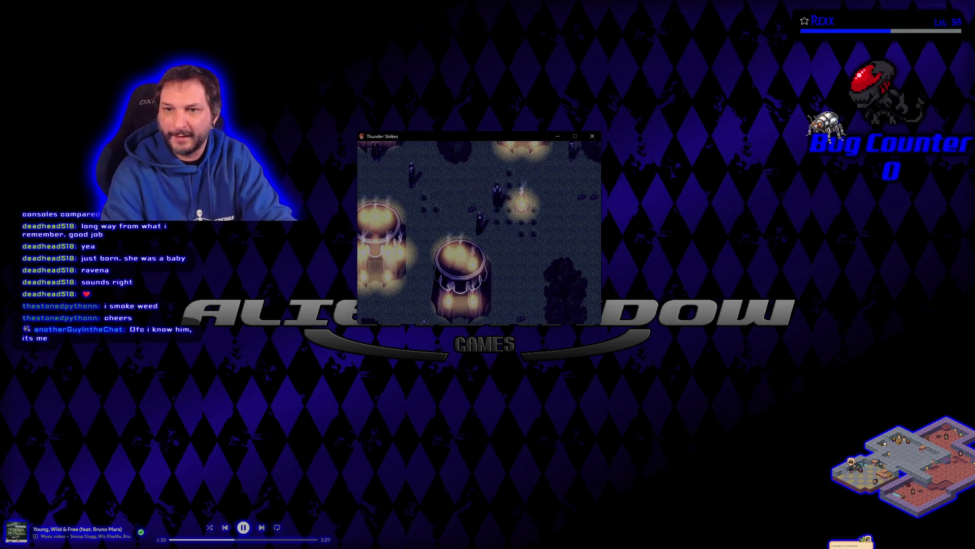
key(Right)
key(Up)
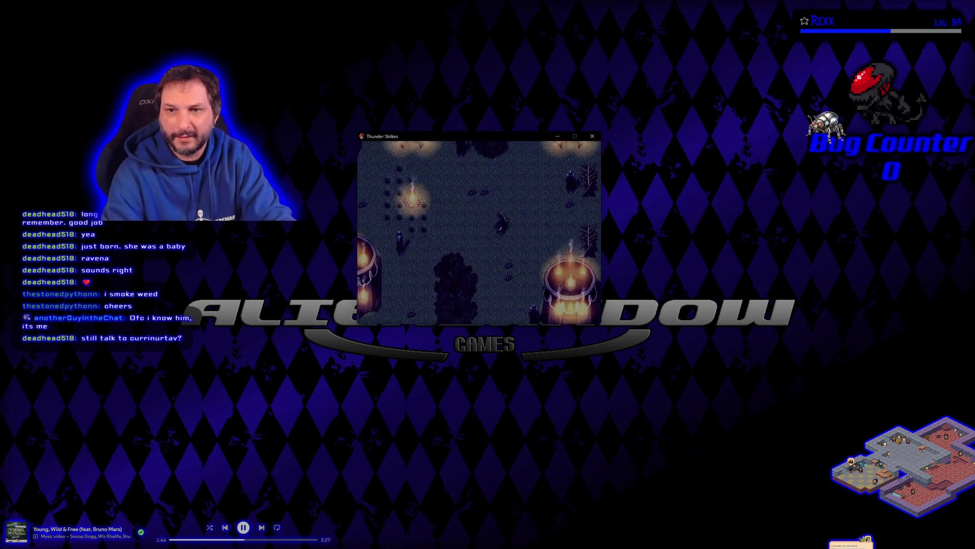
key(Escape)
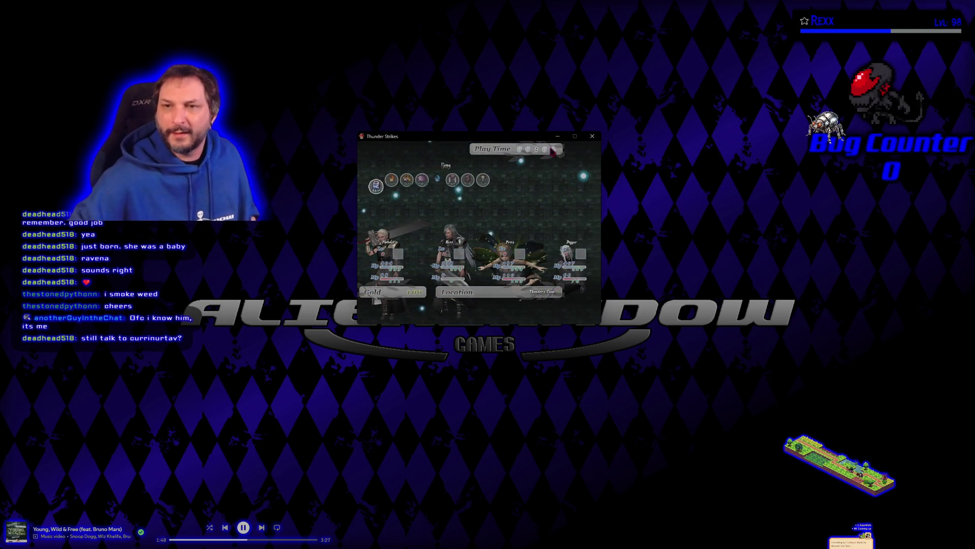
click(589, 138)
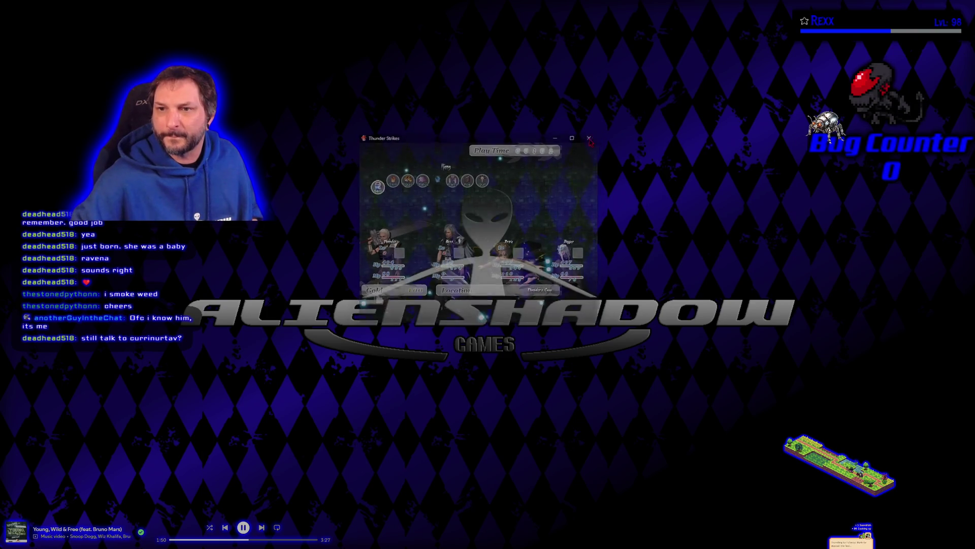